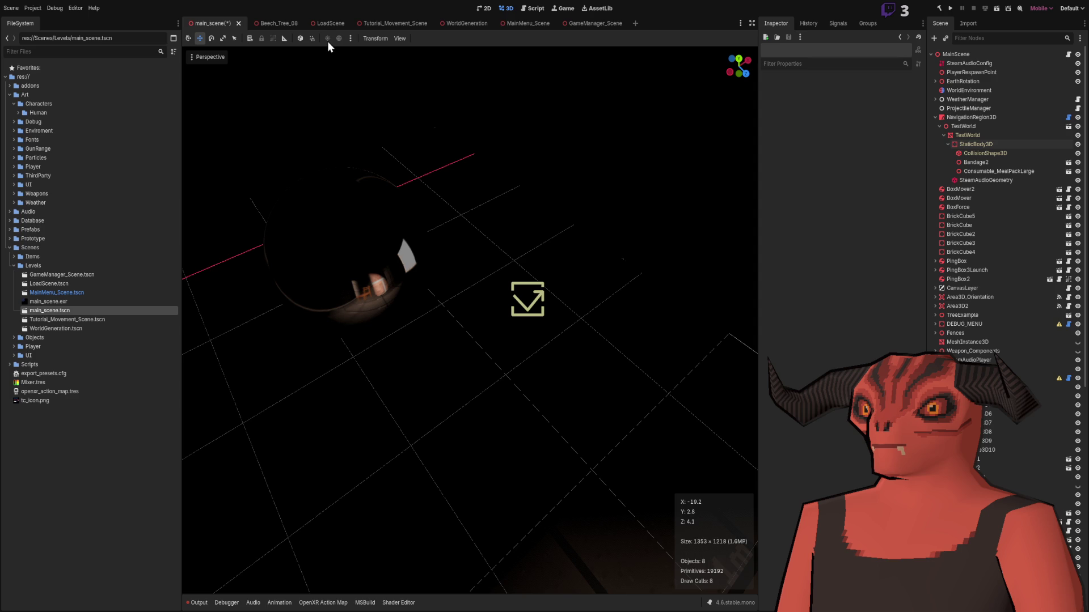
- Collapse NavigationRegion3D and inspect the WorldEnvironment and WeatherManager nodes
click(935, 118)
click(950, 100)
click(967, 90)
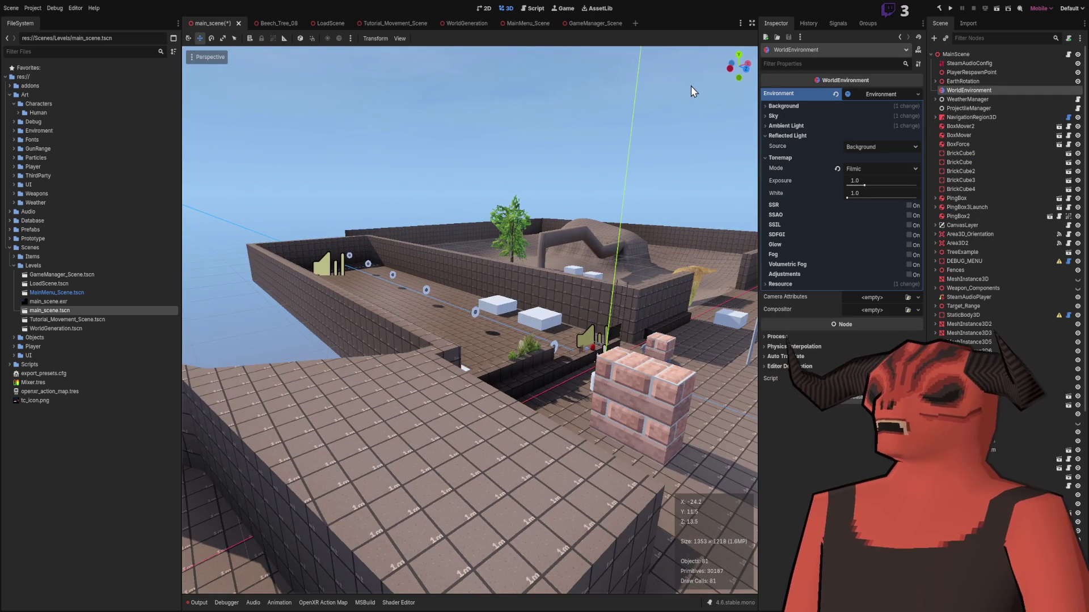
click(693, 91)
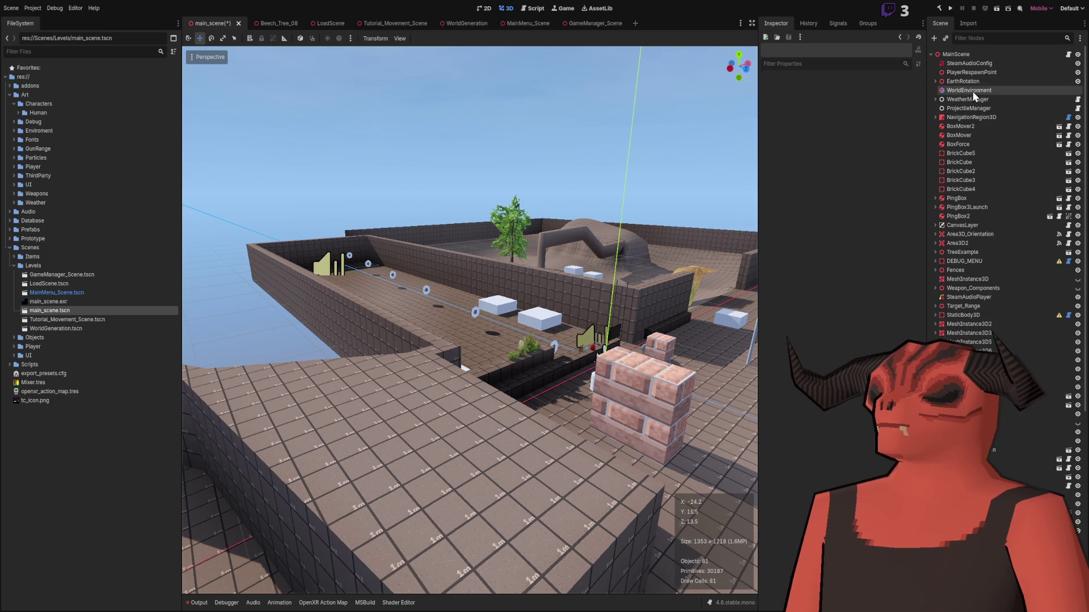
click(935, 99)
click(942, 100)
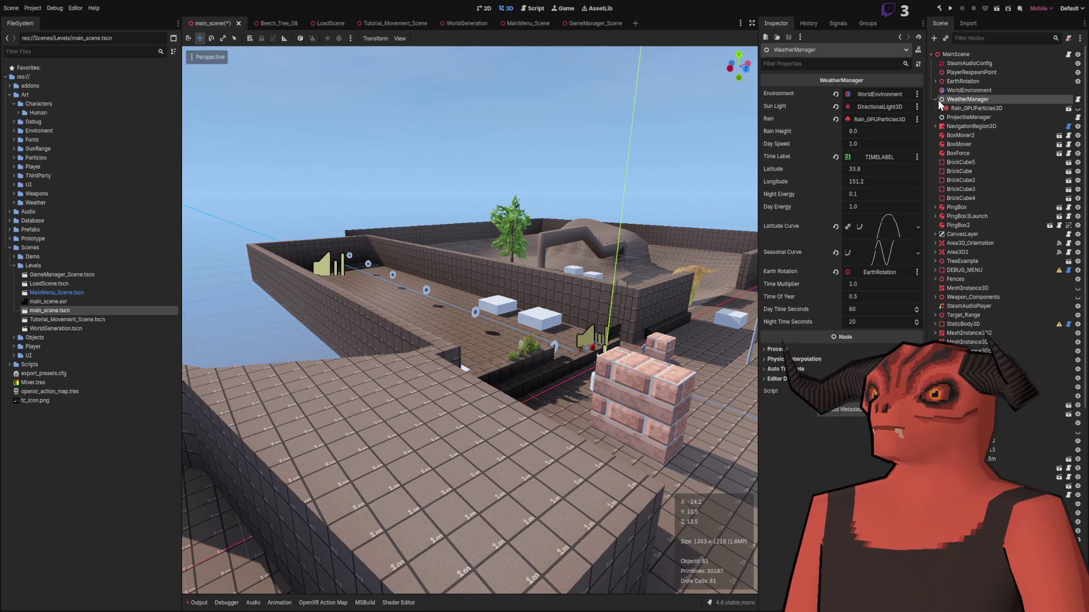
click(935, 99)
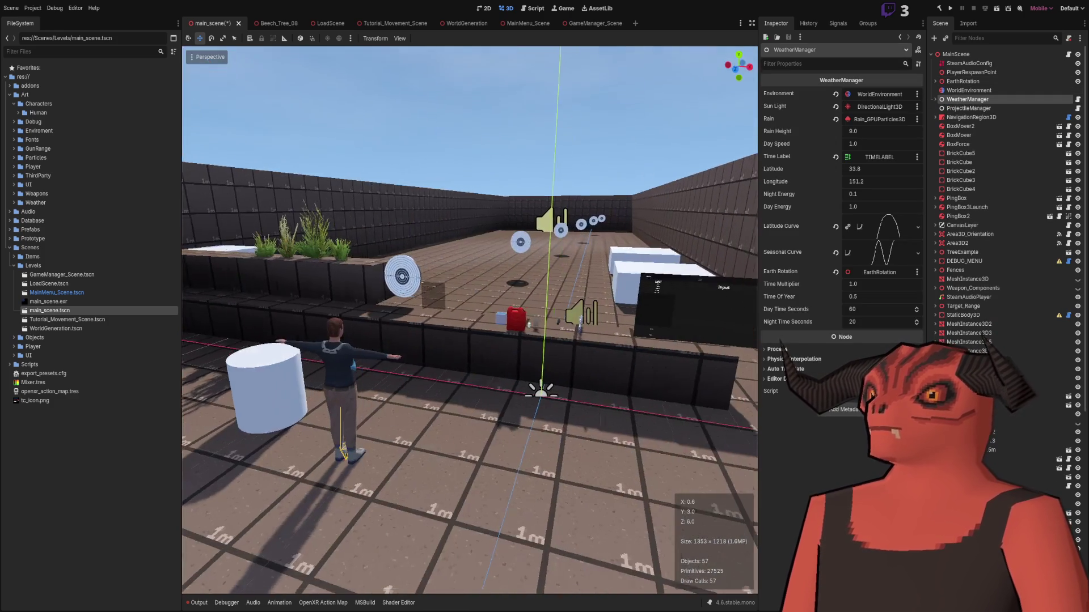
- Expand EarthRotation and select its DirectionalLight3D to show the shadow and light settings
click(962, 81)
click(935, 82)
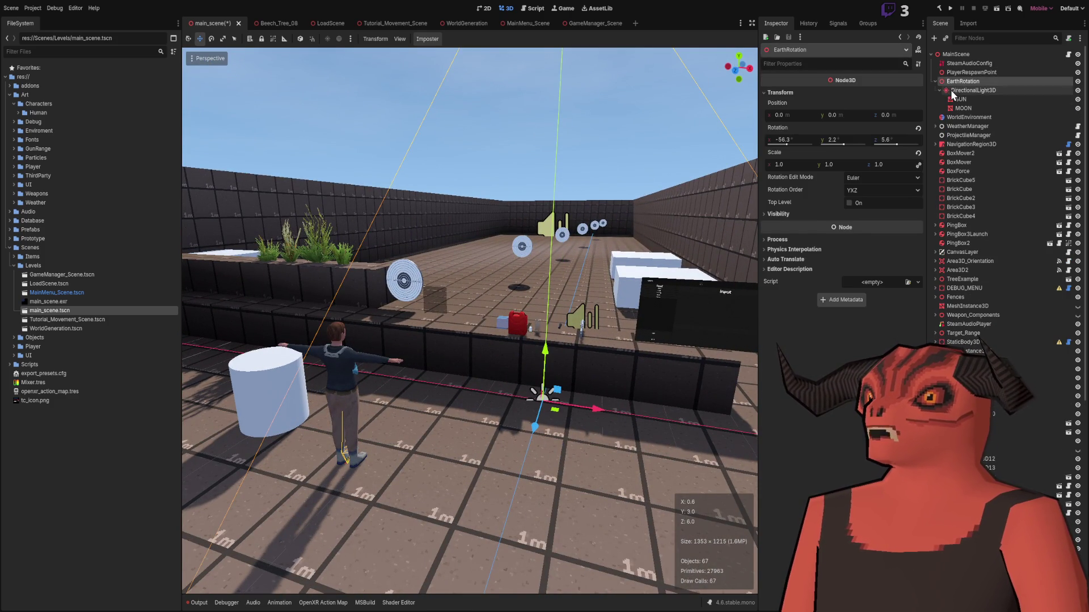
click(953, 91)
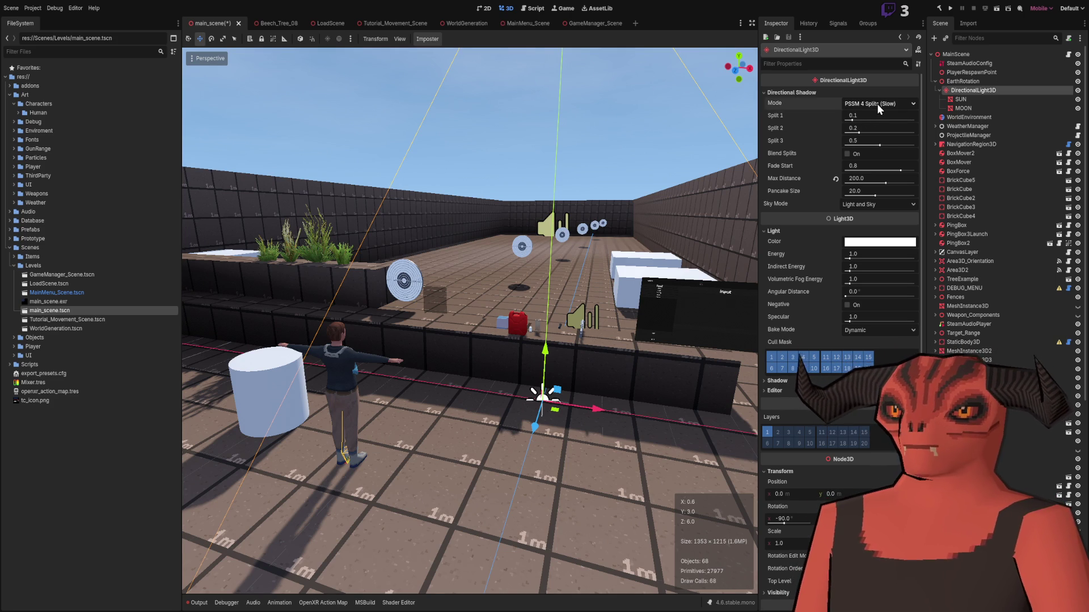
- Look over the light's Inspector, then deselect it to view the arena's tall block walls and floor
scroll(856, 181, down, 3)
scroll(854, 189, up, 3)
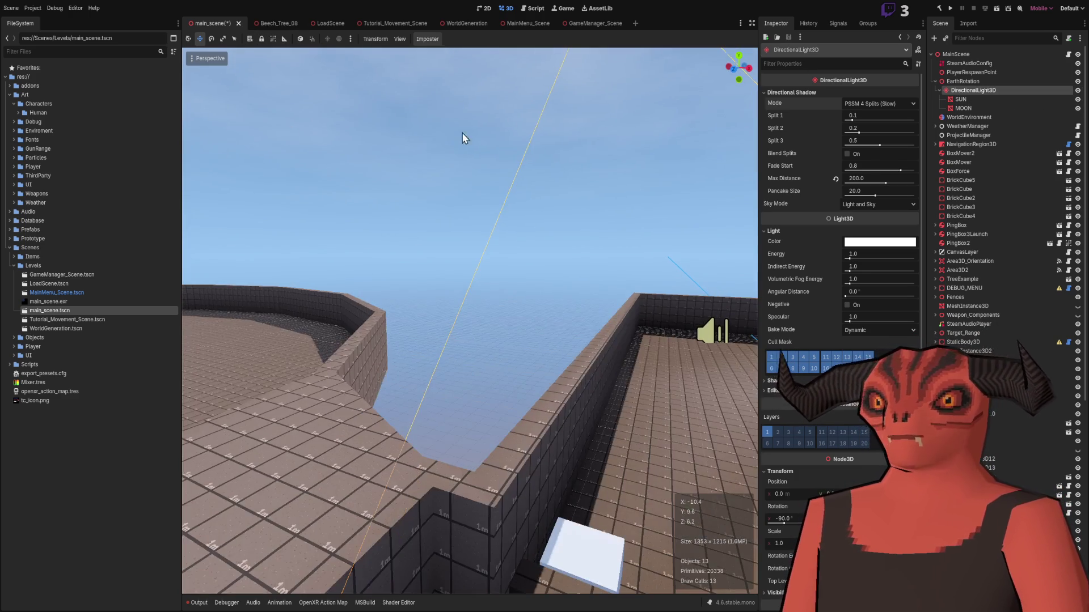
click(237, 89)
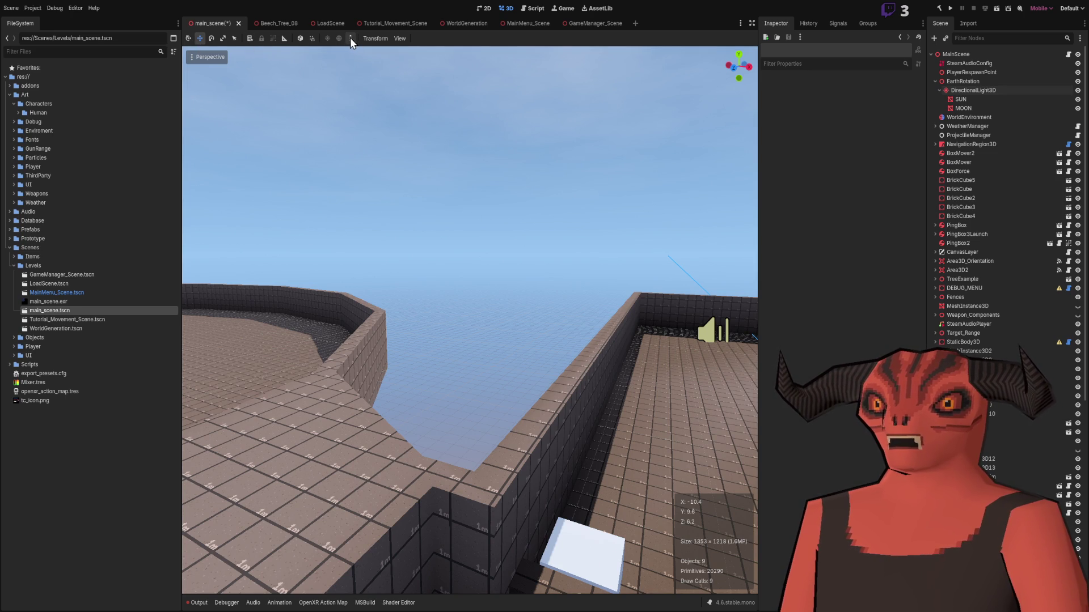
- Freelook the editor camera past the dark plane and outdoor pillar into the dark stone room
scroll(400, 257, up, 3)
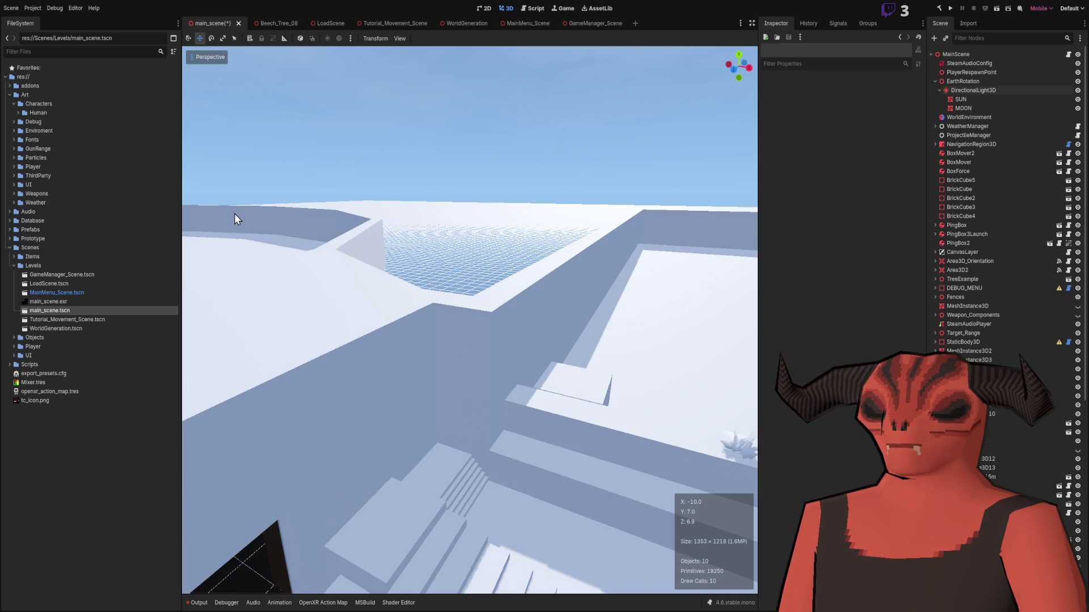
drag(233, 201, 233, 202)
drag(333, 192, 333, 192)
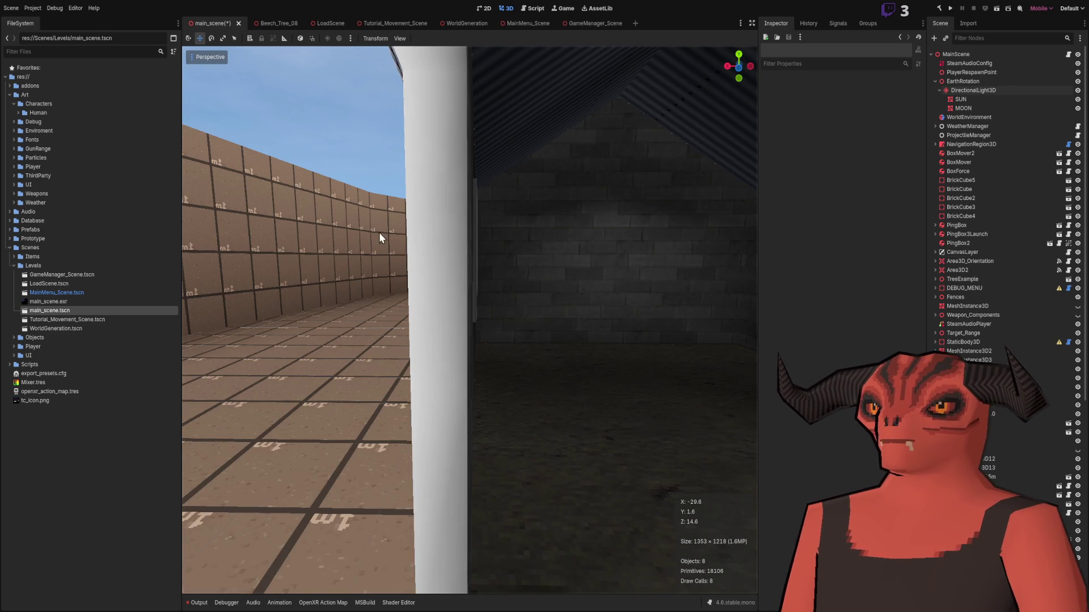
drag(379, 232, 379, 232)
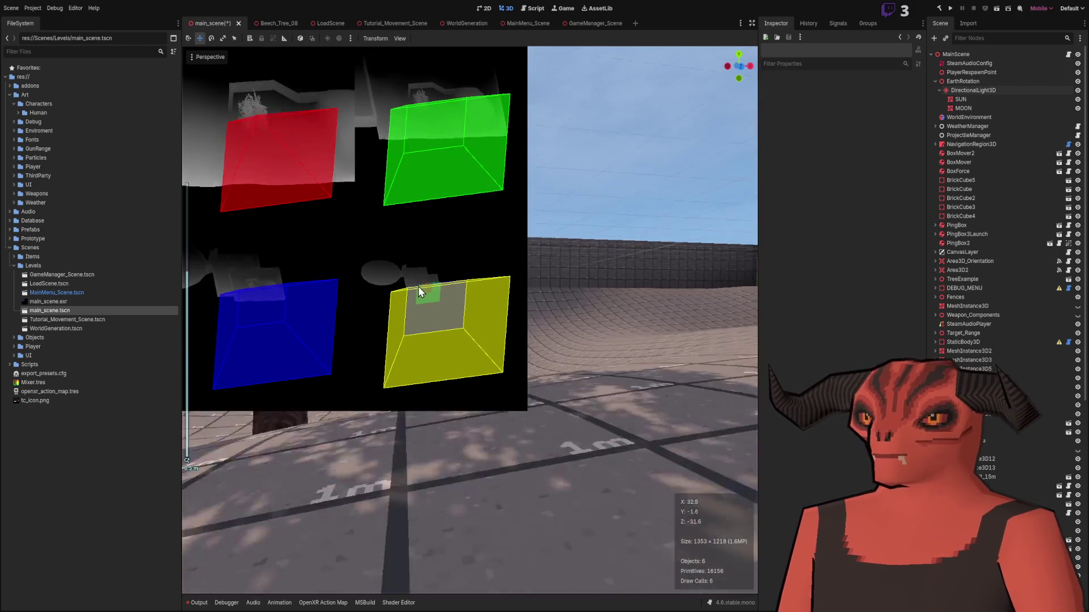
- Raise the freelook fly speed to about 9.9 m with the mouse wheel
scroll(417, 287, up, 3)
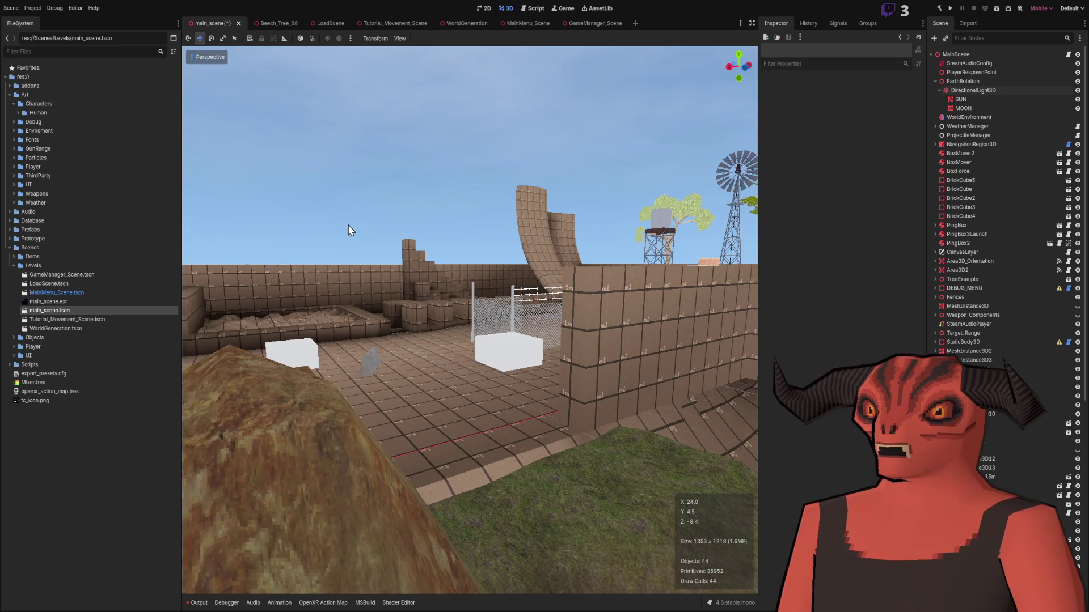
- Fly through the stone house, out over the tiled ground and into the walled area
key(w)
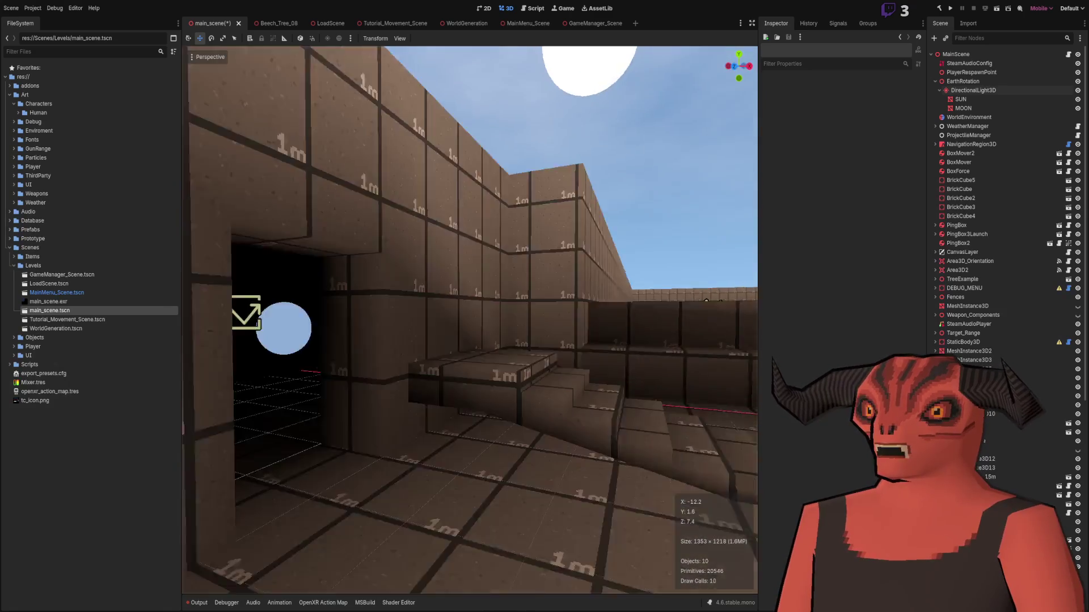
key(w)
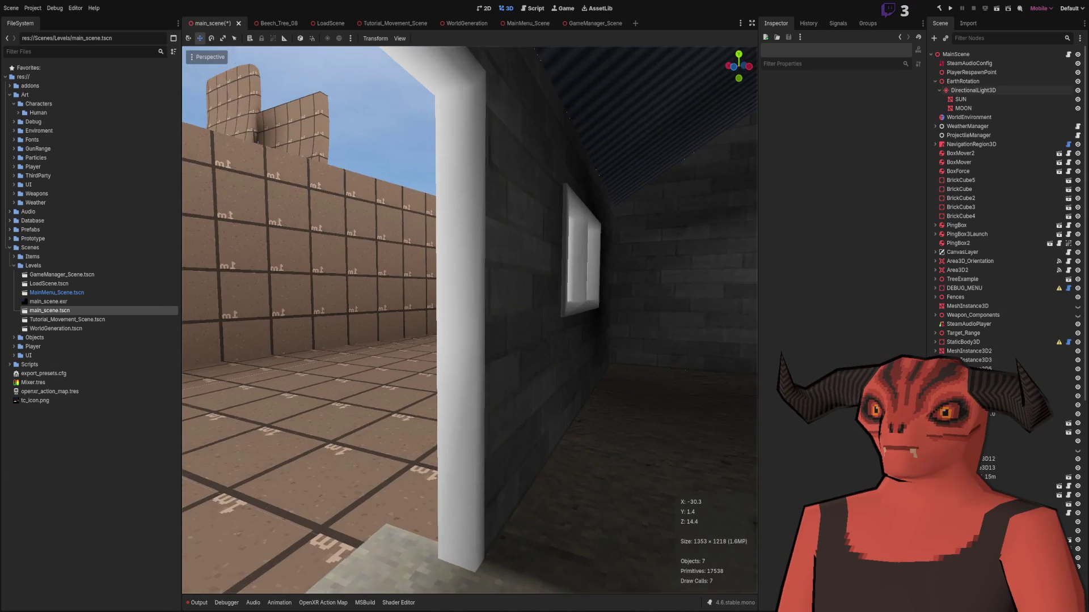
key(w)
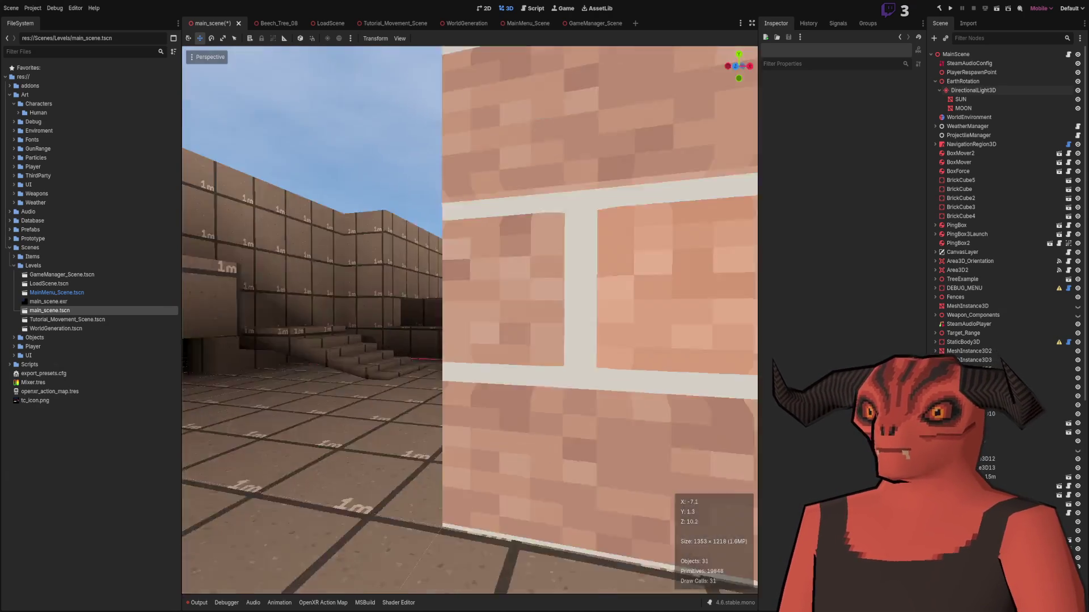
key(w)
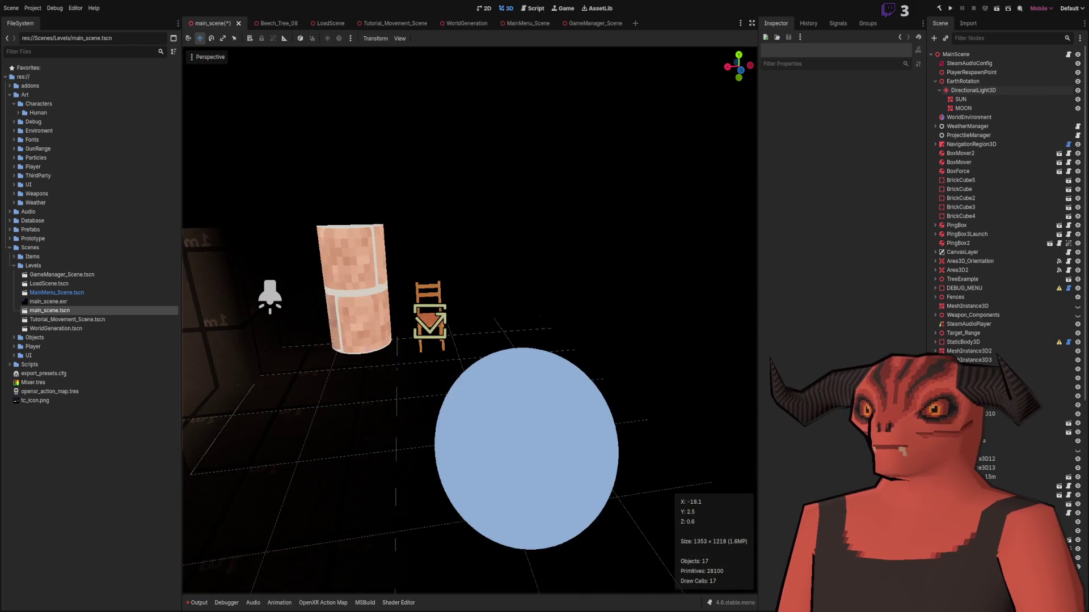
key(w)
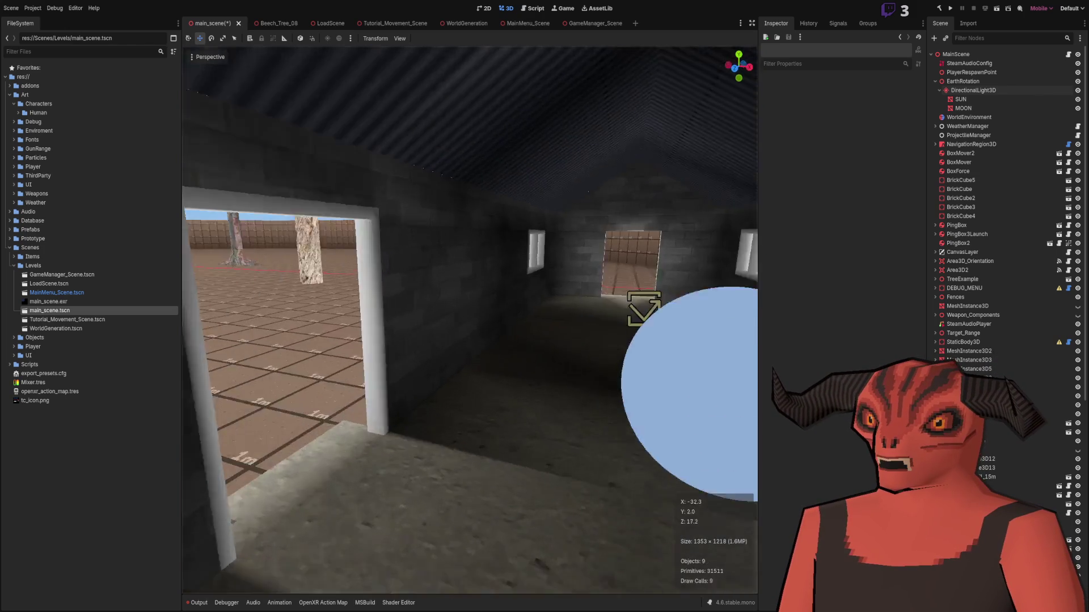
key(w)
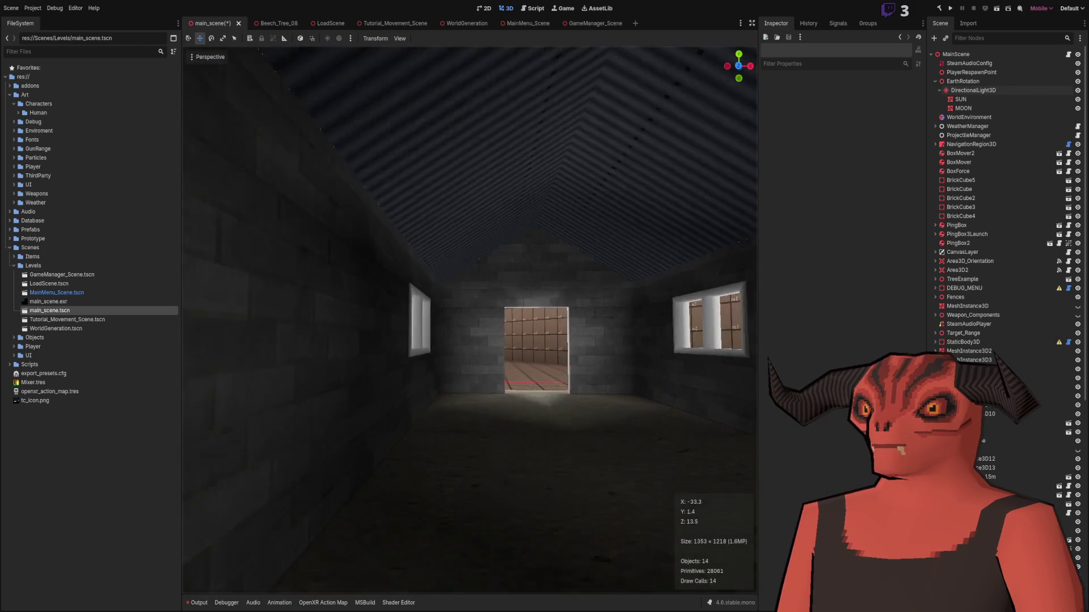
key(w)
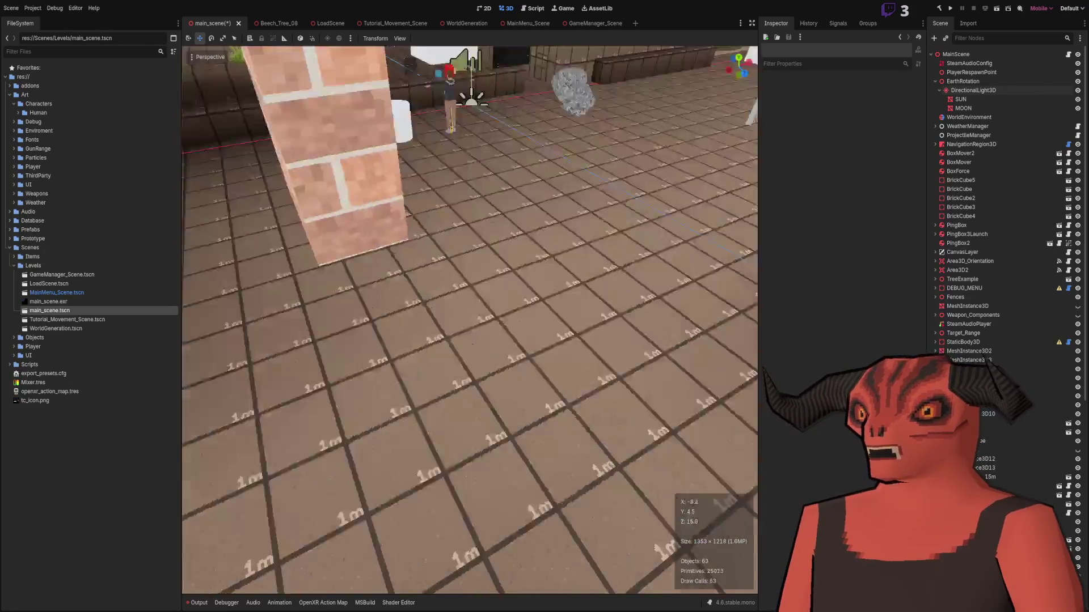
key(w)
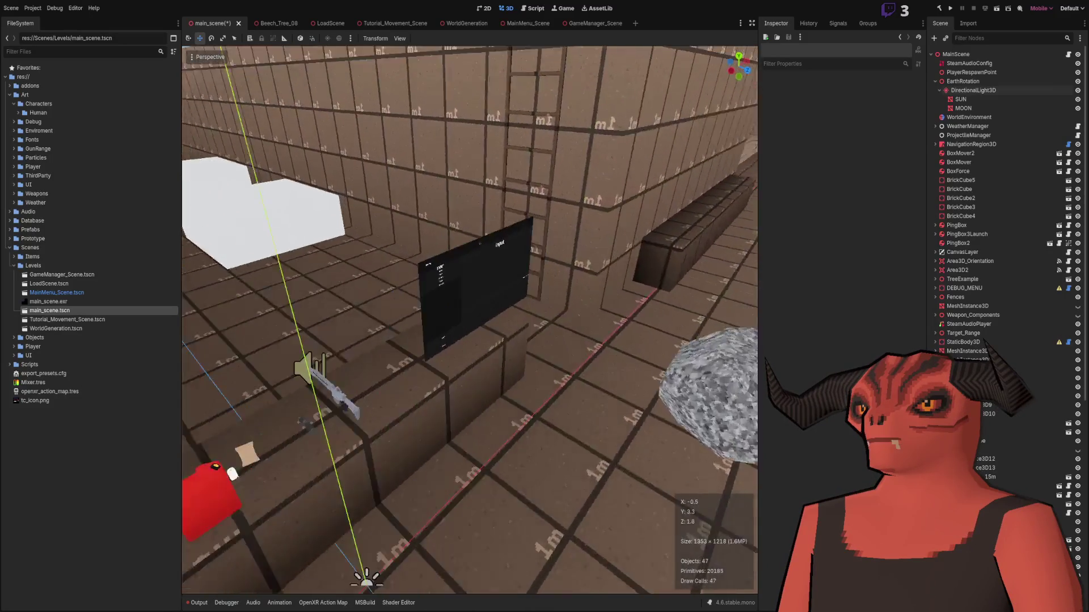
key(w)
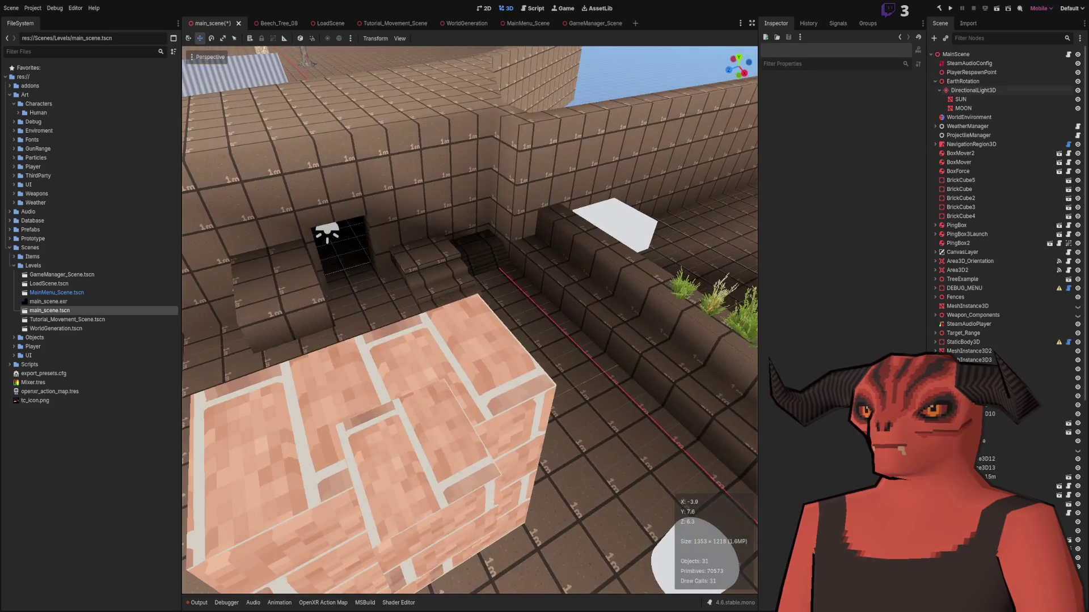
key(w)
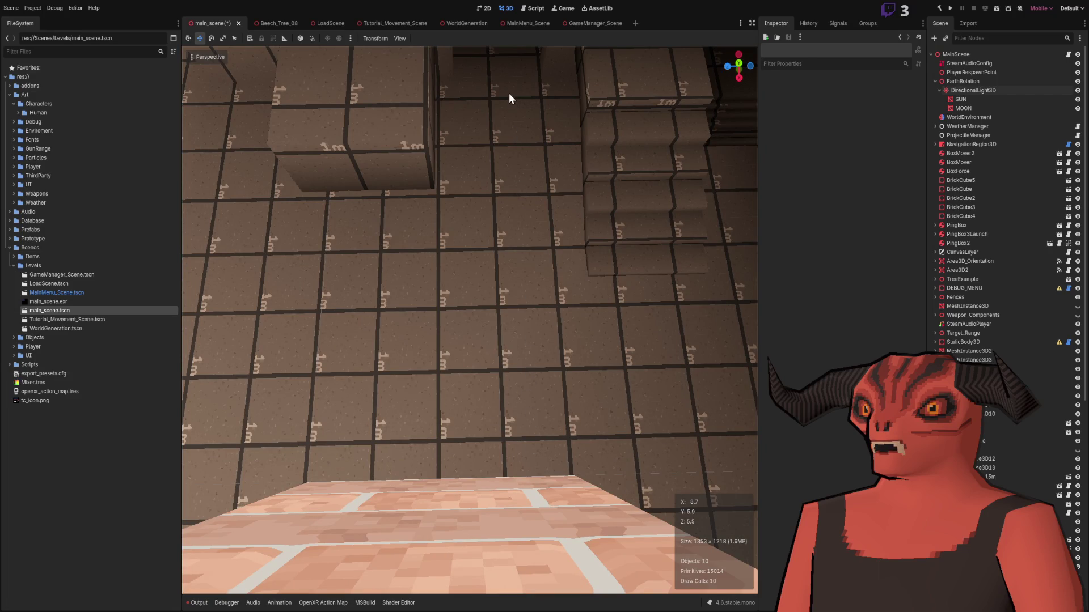
- Save the scene and run the project with F5
scroll(509, 325, up, 2)
scroll(509, 324, down, 5)
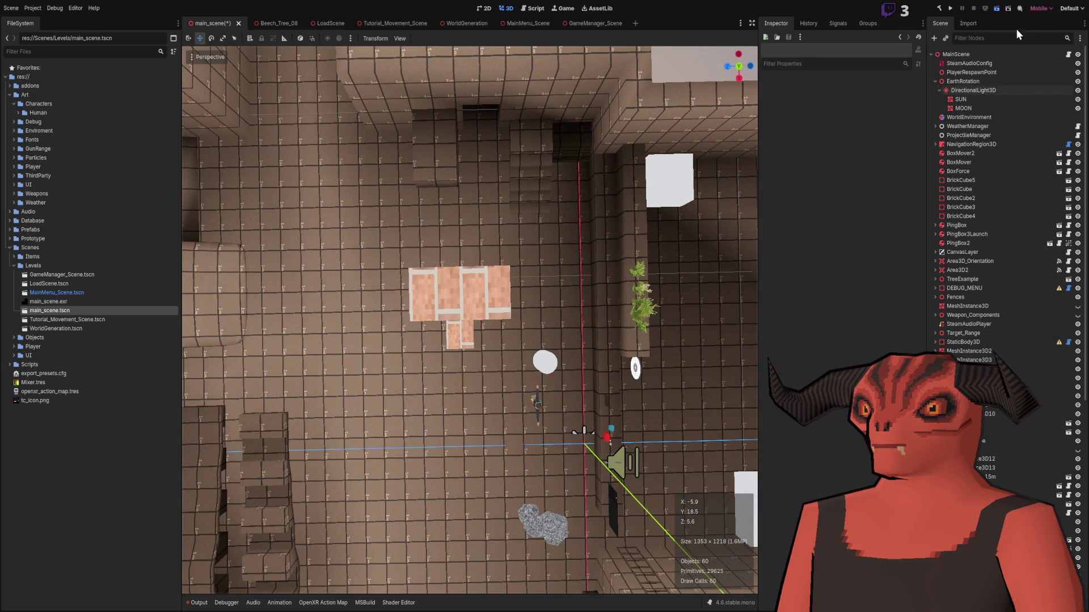
key(F5)
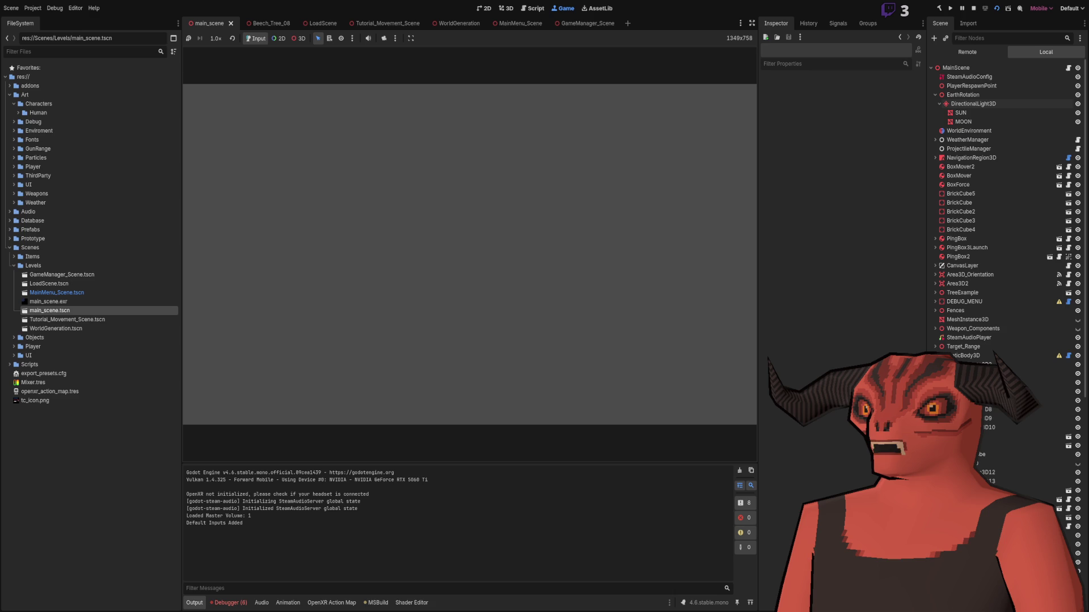
- Switch the running sun's Directional Shadow Mode to Orthogonal (Fast), then back to PSSM 4 Splits (Slow)
click(976, 104)
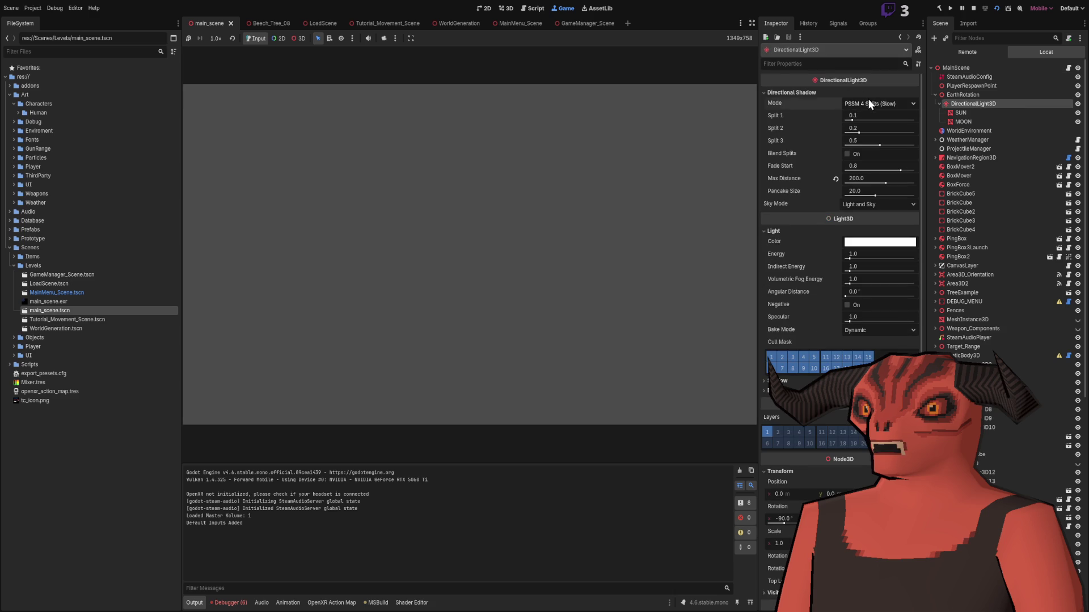
click(867, 121)
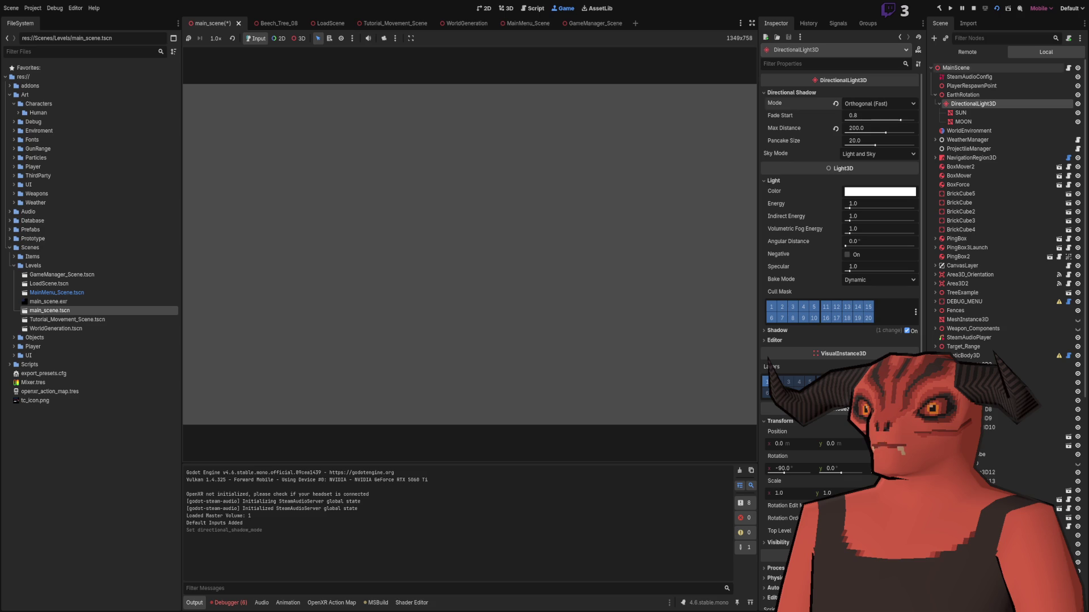
click(835, 104)
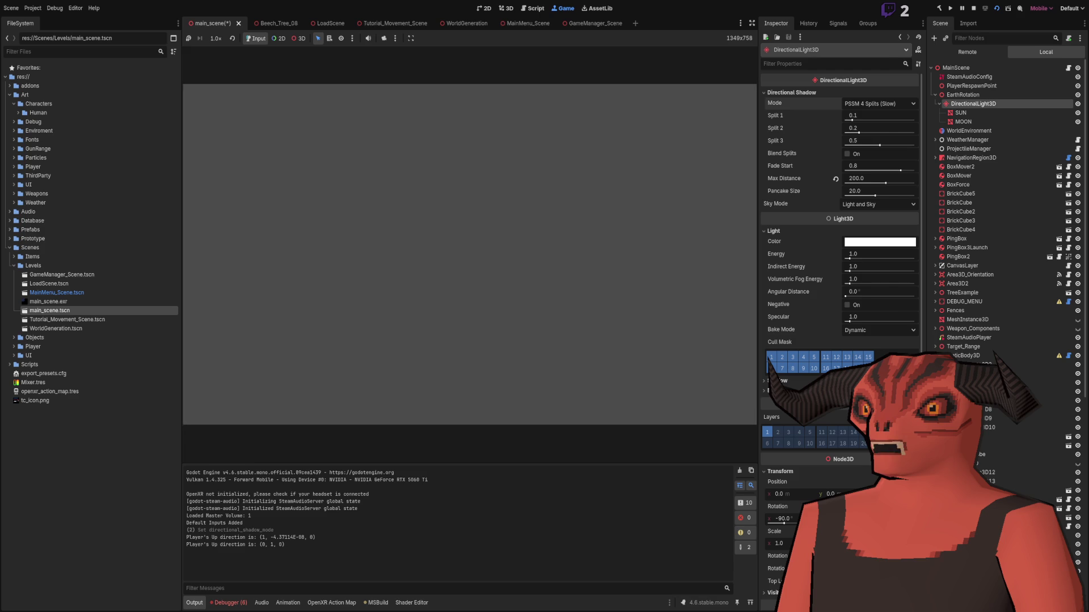
key(alt+Tab)
- Add a plane mesh and set its size to 12 m
click(127, 19)
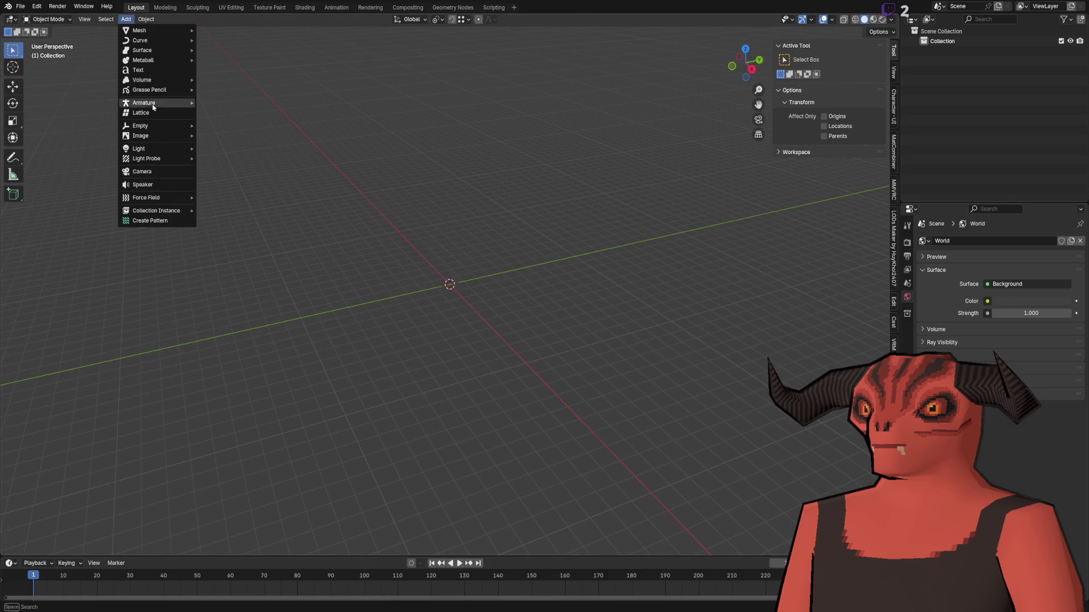
mouse_move(183, 30)
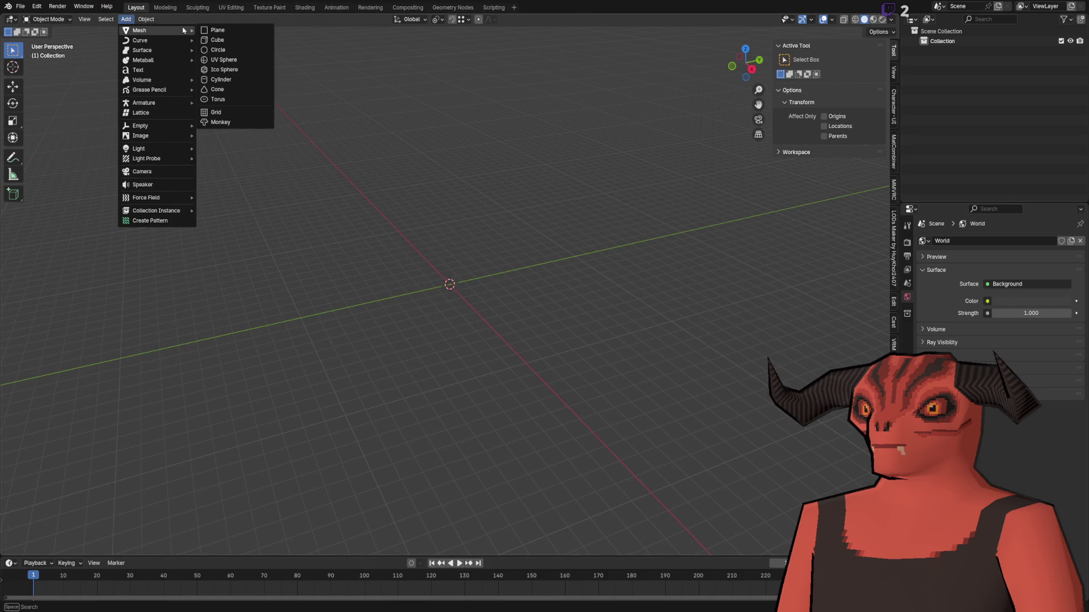
click(235, 30)
click(50, 449)
click(85, 548)
scroll(377, 306, up, 6)
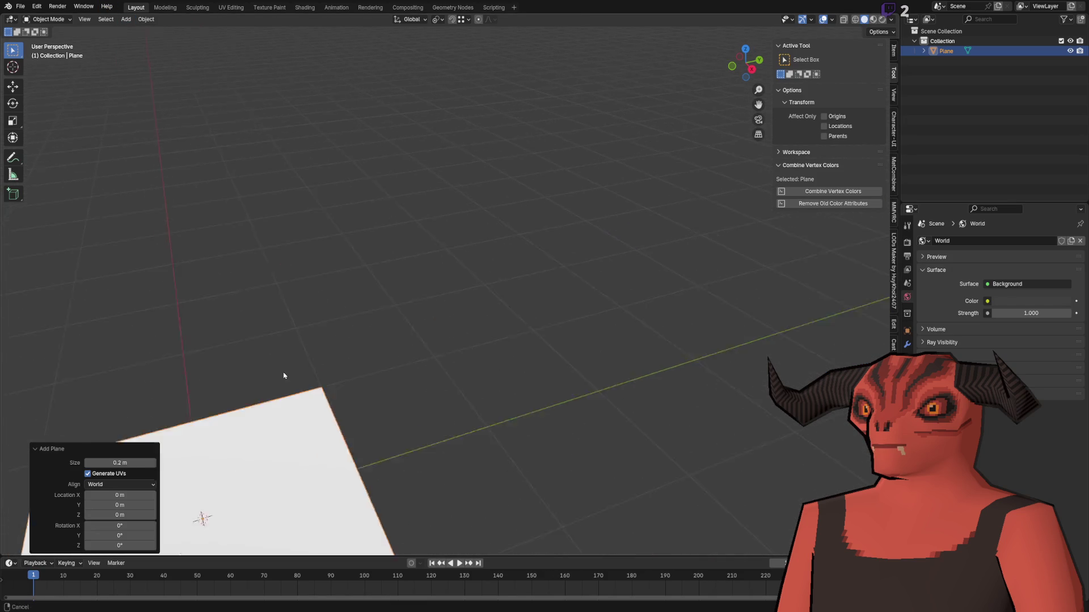
scroll(160, 406, down, 3)
click(128, 463)
text(12)
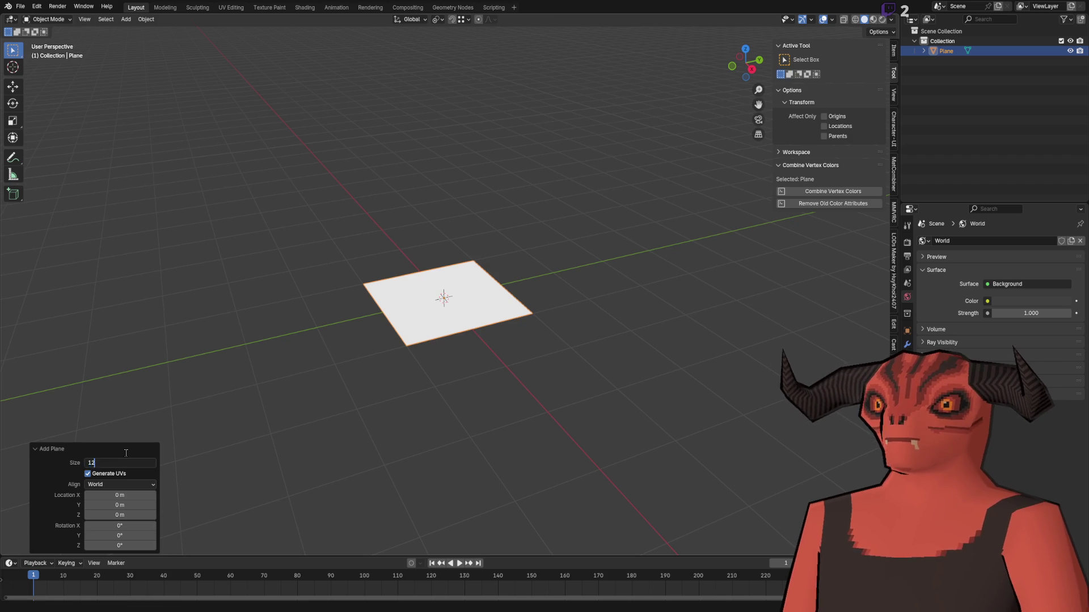
key(Return)
- Delete the 12 m plane to leave the scene empty
scroll(255, 392, down, 5)
scroll(296, 338, up, 3)
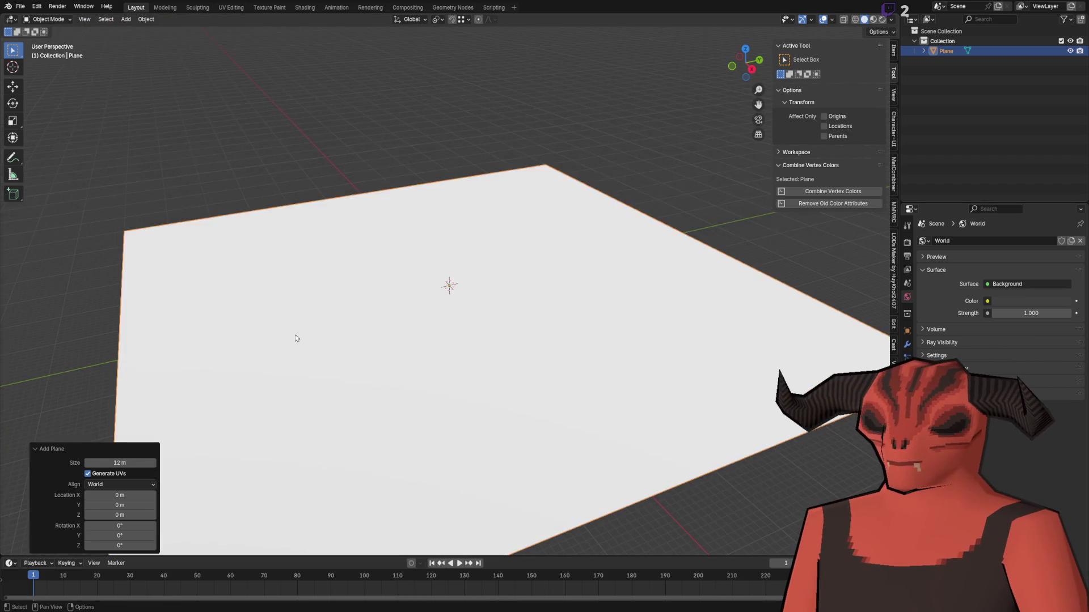
key(Delete)
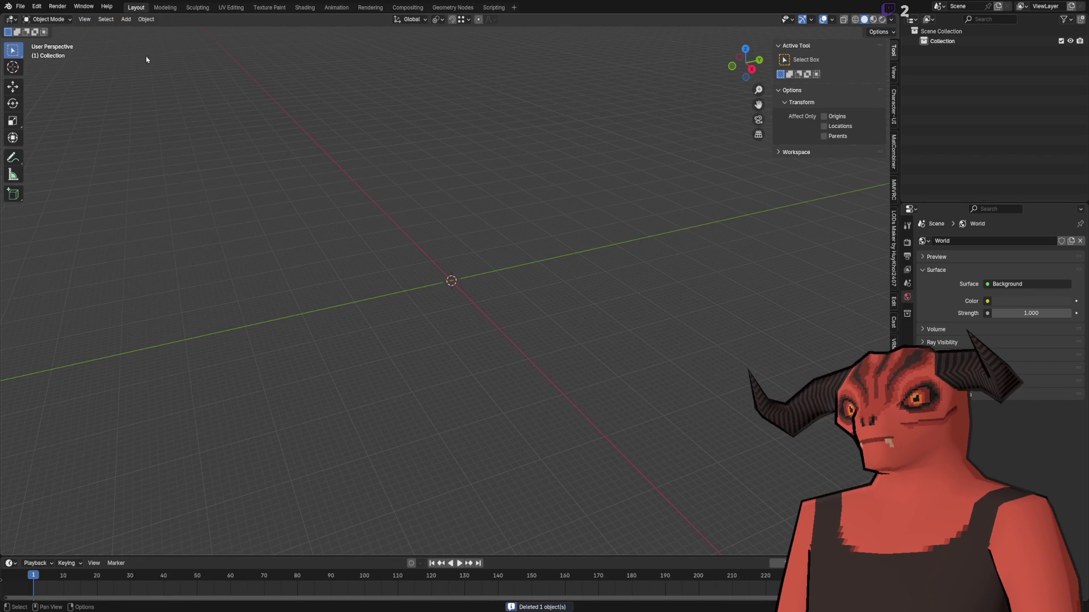
click(126, 19)
- Add a grid mesh with 6 X and 12 Y subdivisions
mouse_move(134, 32)
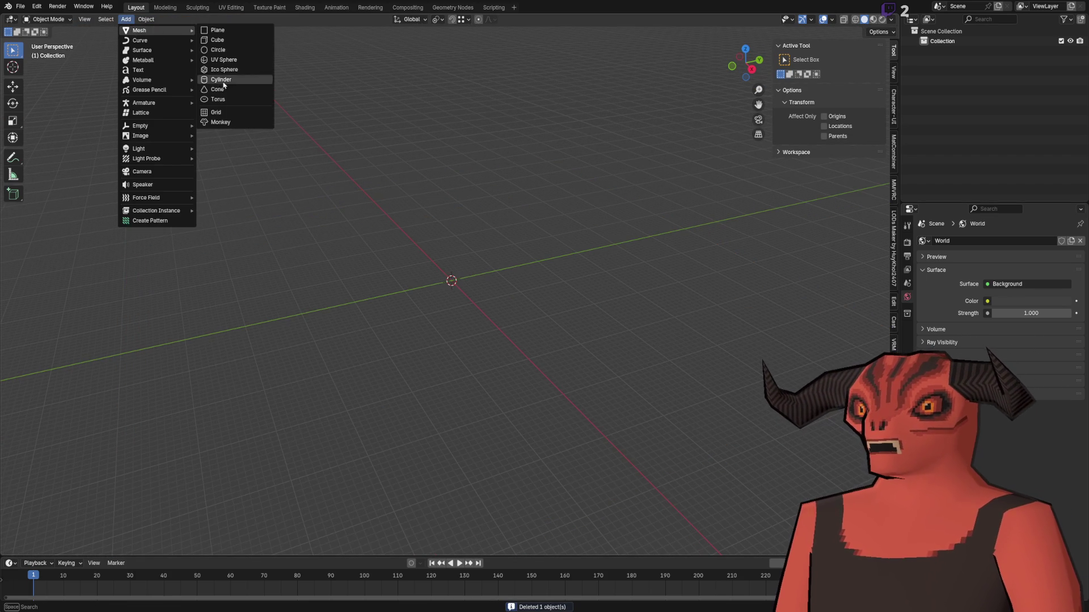
click(227, 114)
click(128, 441)
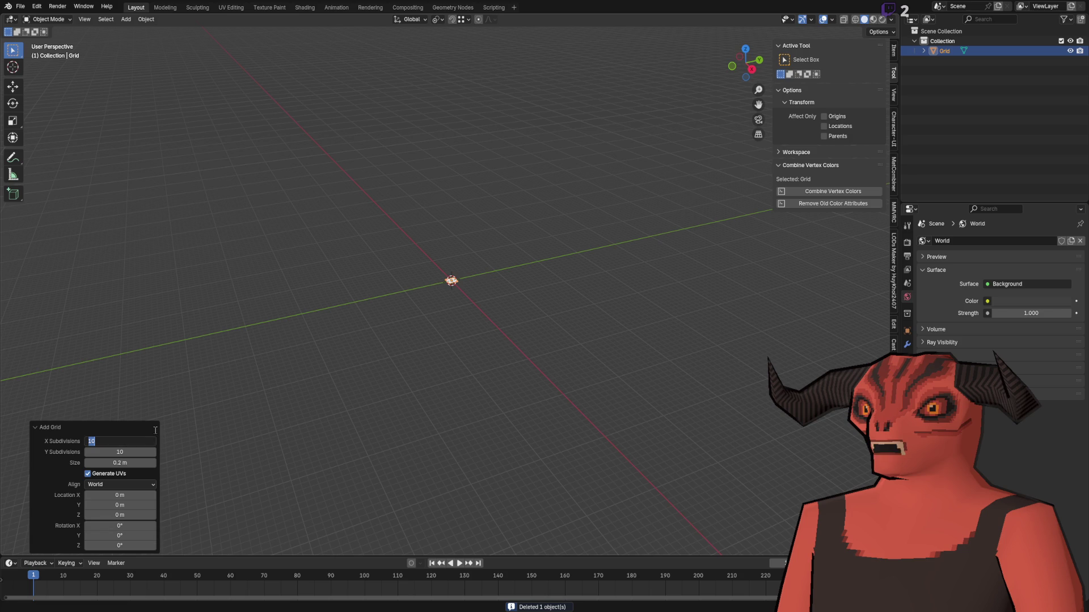
text(6)
key(Return)
click(122, 452)
text(12)
key(Return)
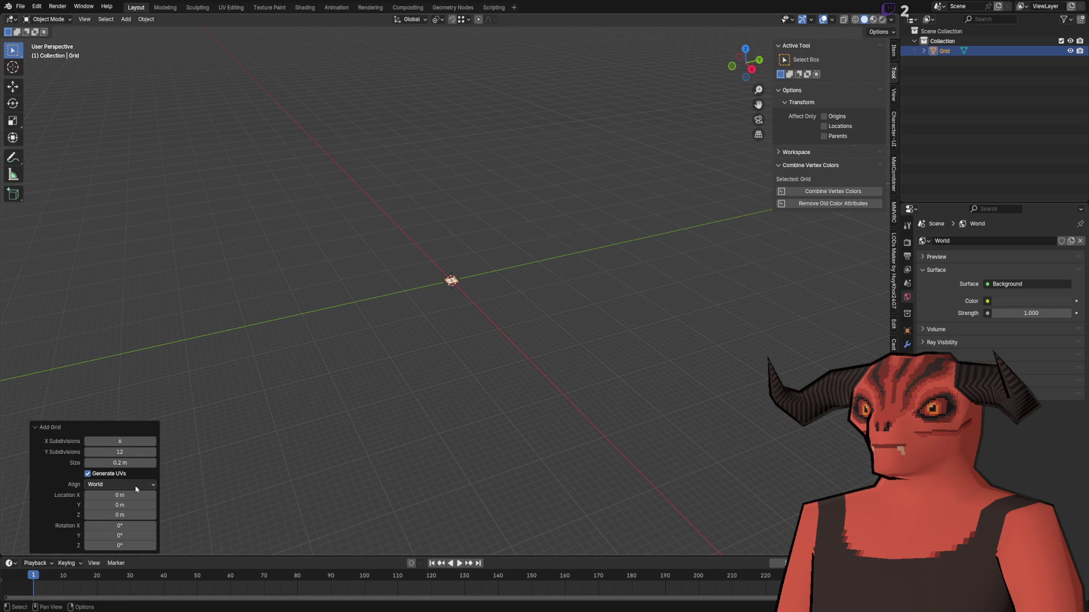
- Set the grid's size to 5
click(122, 463)
text(20)
key(Return)
click(122, 463)
text(5)
key(Return)
- In Edit Mode, scale the grid along X into a wide rectangular floor
key(Tab)
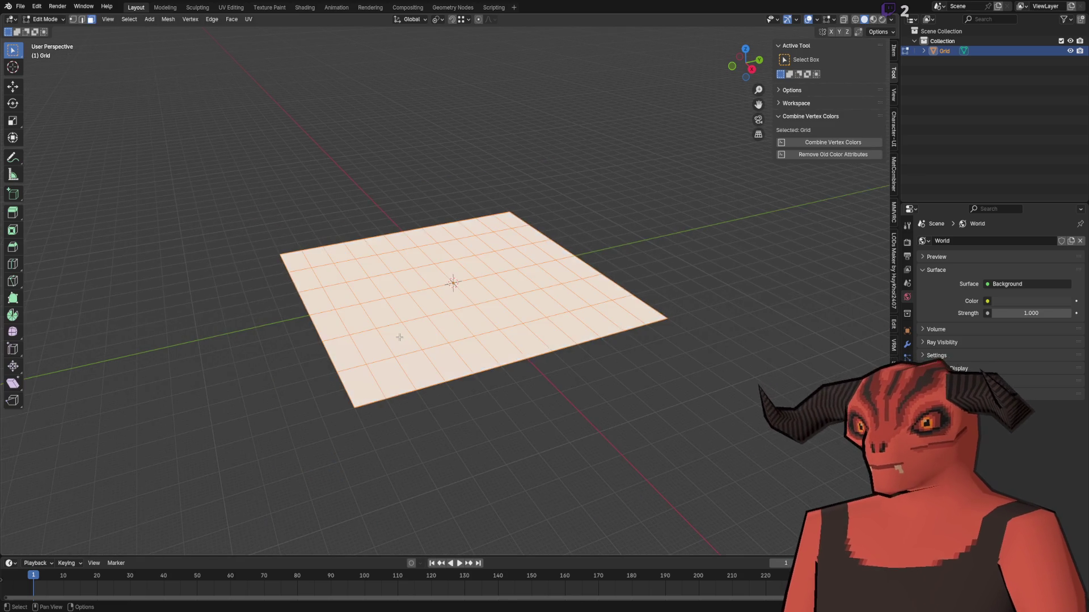
scroll(399, 336, up, 3)
click(13, 121)
scroll(536, 312, down, 2)
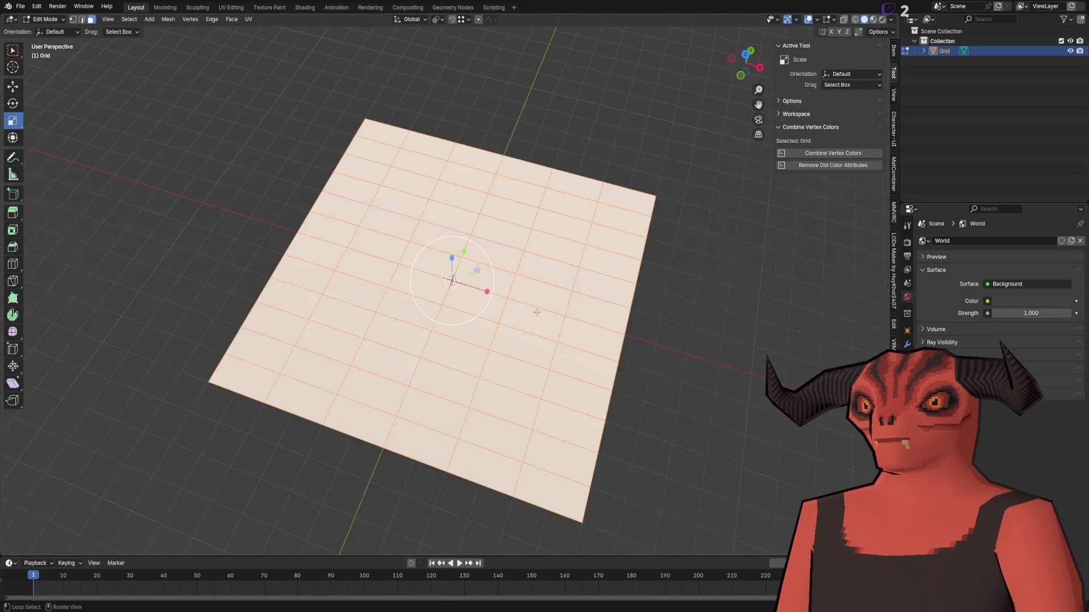
drag(487, 291, 462, 283)
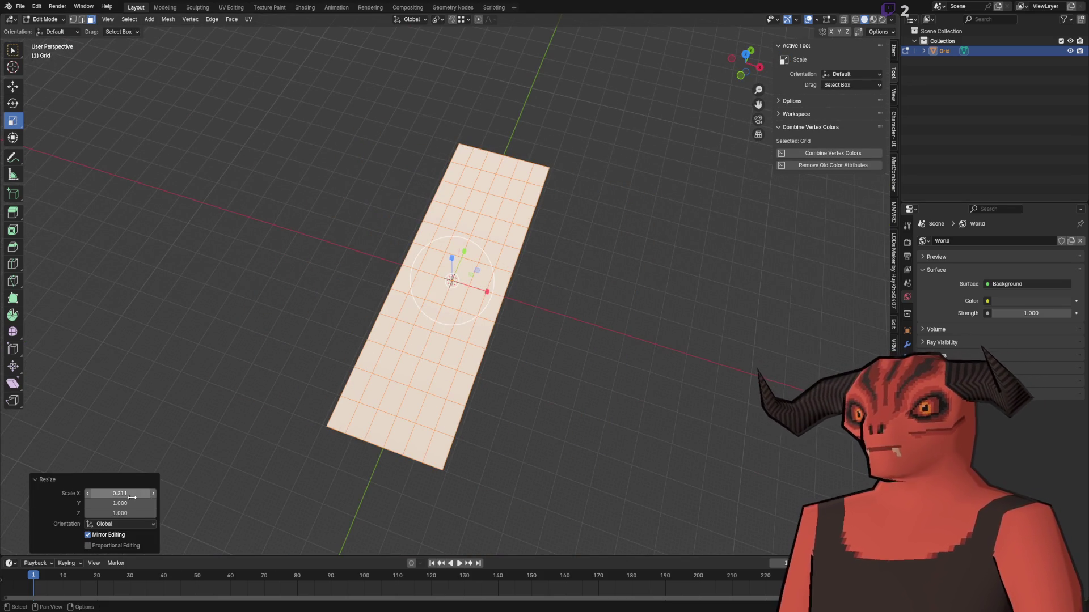
drag(132, 498, 148, 497)
key(alt+a)
- Return to Object Mode and orbit around the rectangular floor to inspect it
mouse_move(463, 299)
mouse_down()
mouse_move(461, 319)
mouse_move(332, 307)
mouse_up()
scroll(460, 320, down, 3)
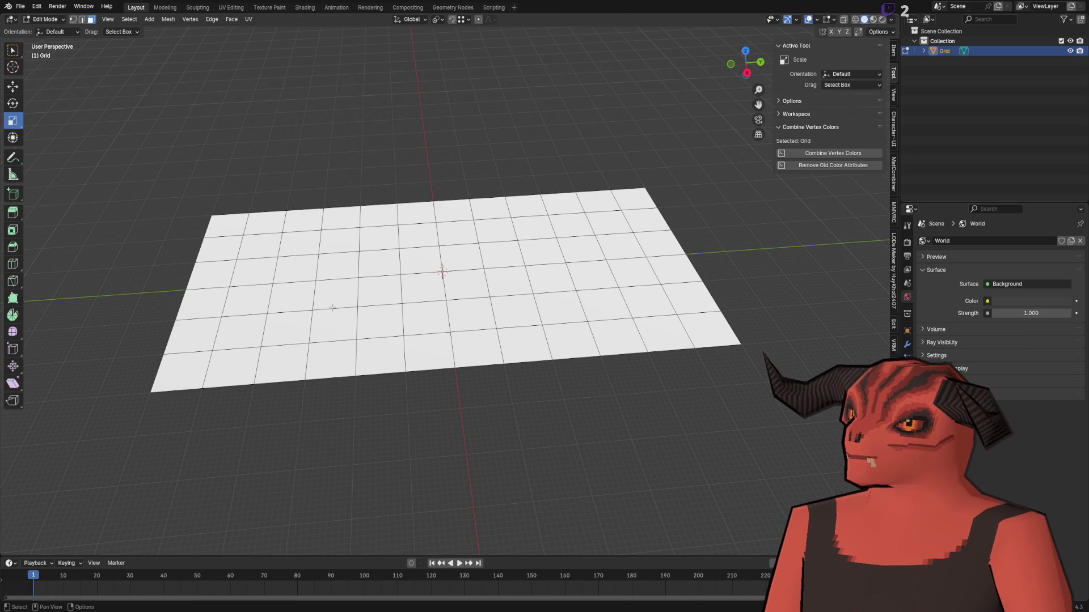
key(Tab)
key(Tab)
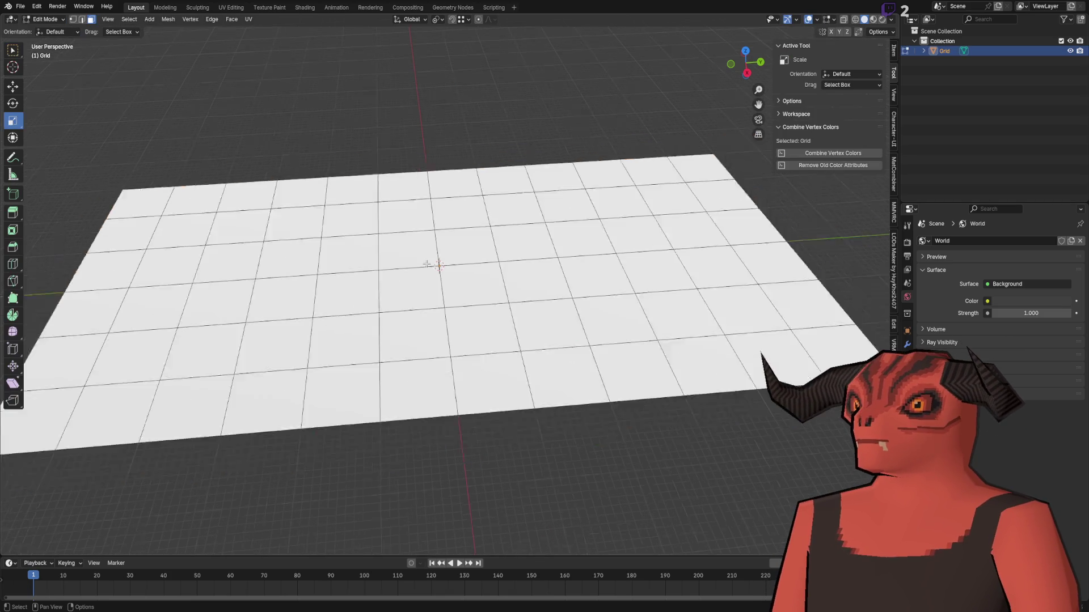
scroll(312, 241, down, 3)
drag(311, 241, 485, 228)
key(Tab)
click(485, 227)
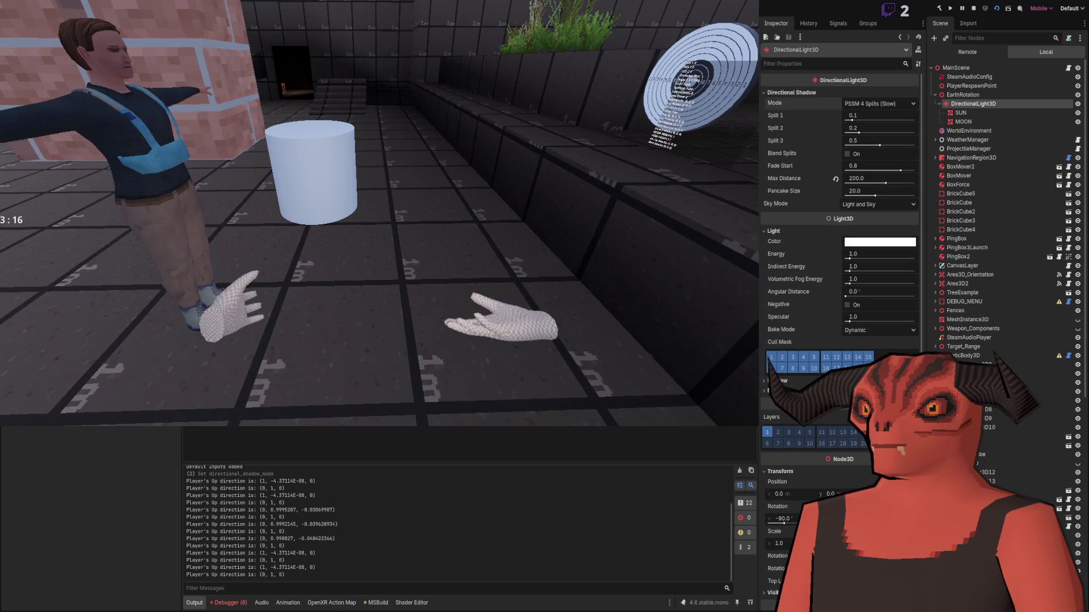
key(alt+Tab)
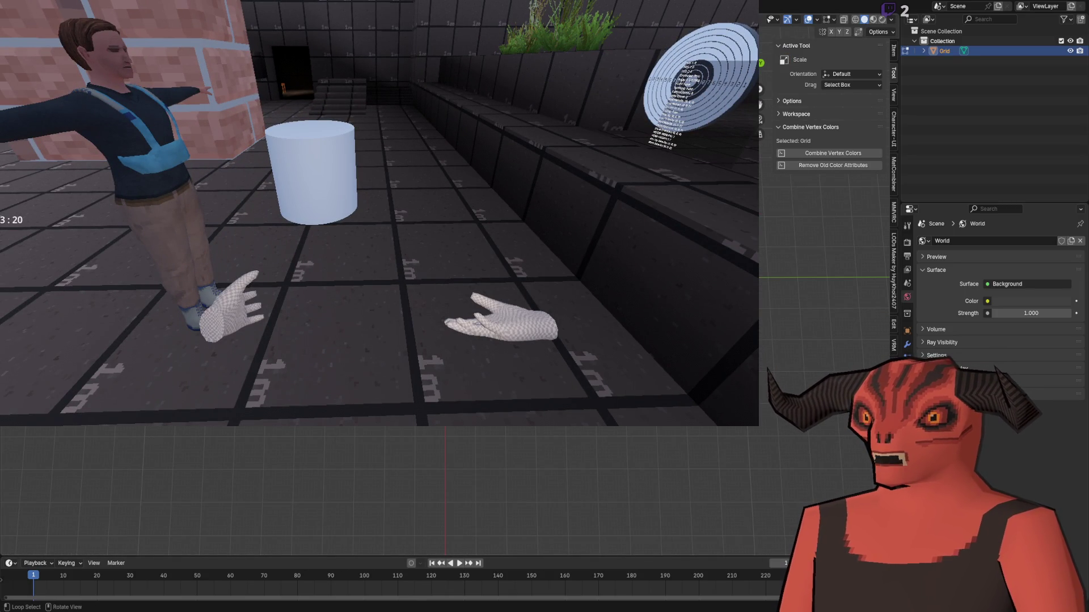
- Extrude the selected floor edge about 1.38 m along X and switch to top view
key(g)
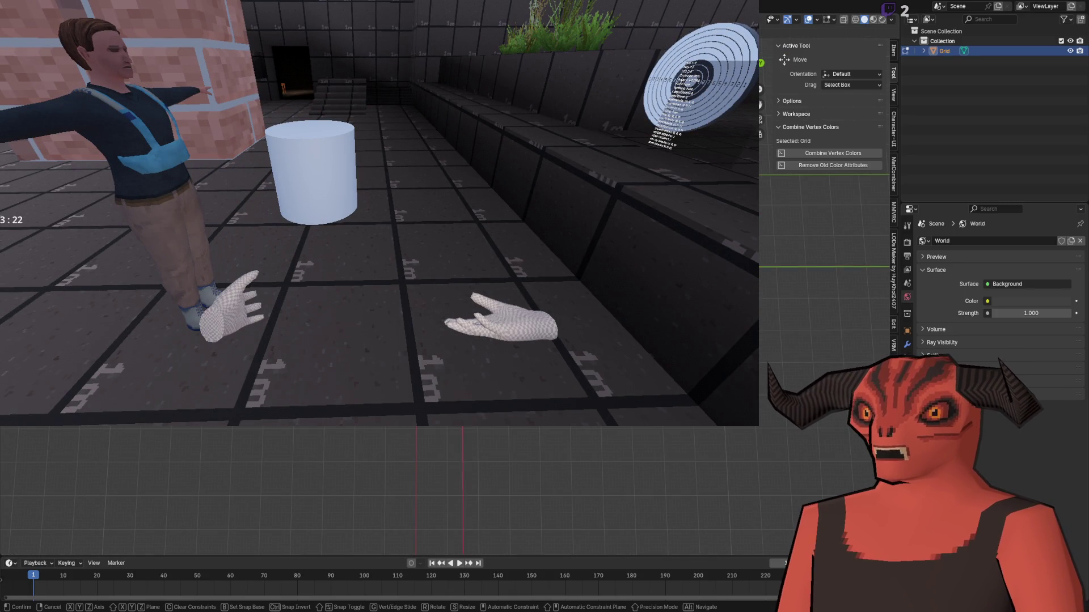
key(Return)
key(g)
key(Return)
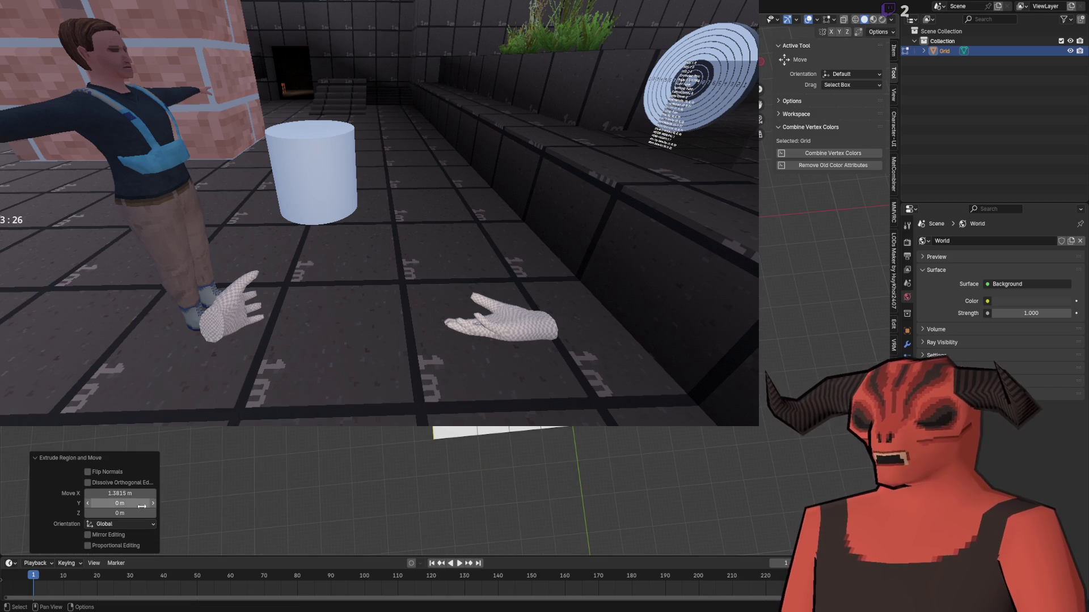
key(KP_7)
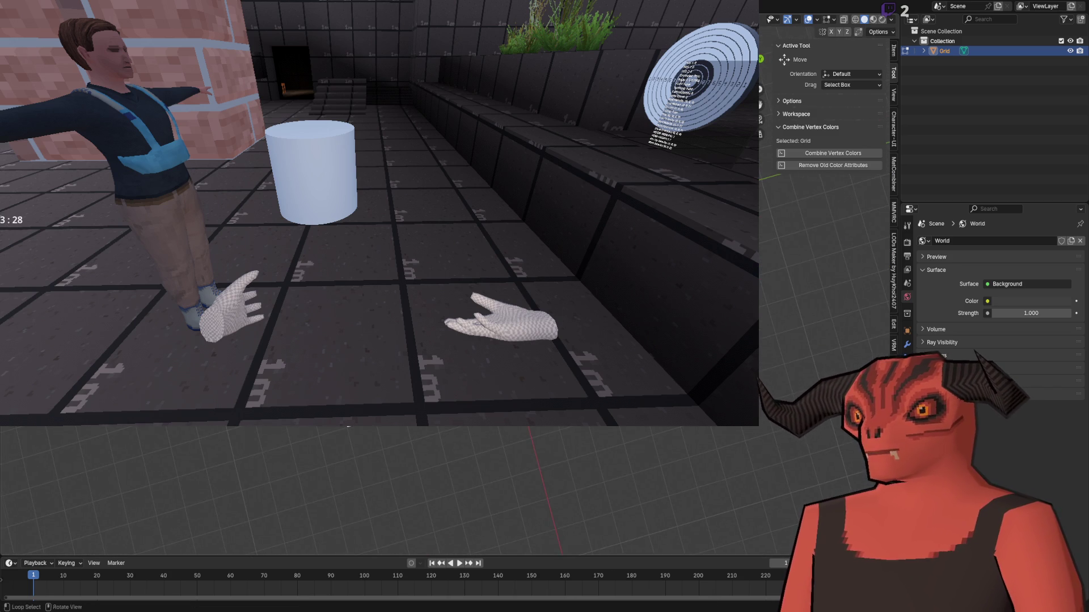
- Box-select parts of the floor and dismiss the Delete menu without deleting anything
drag(277, 422, 348, 497)
key(x)
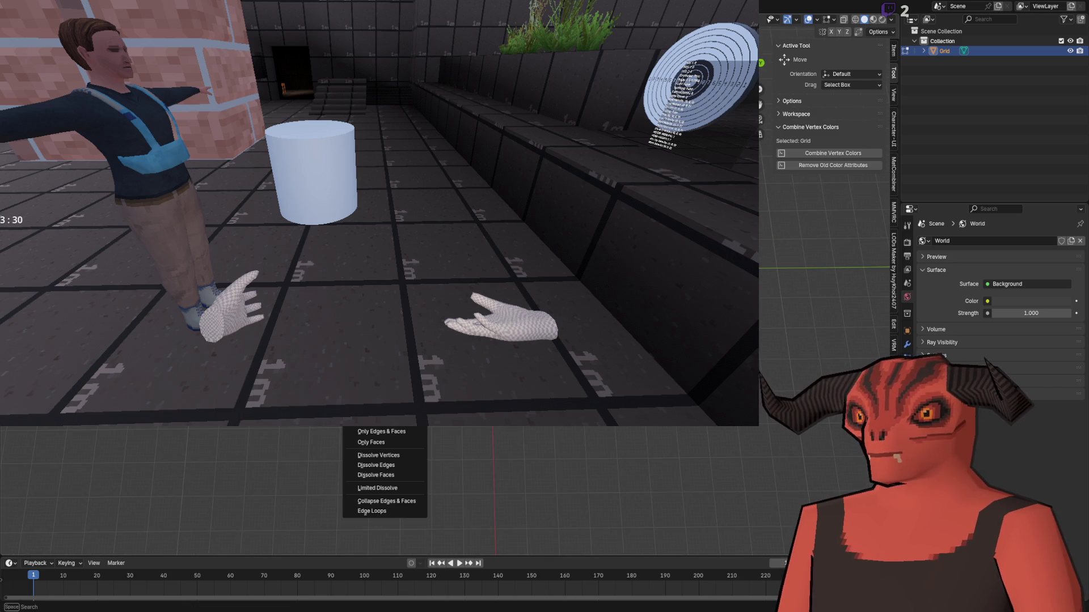
key(Escape)
drag(290, 427, 359, 440)
key(x)
key(Escape)
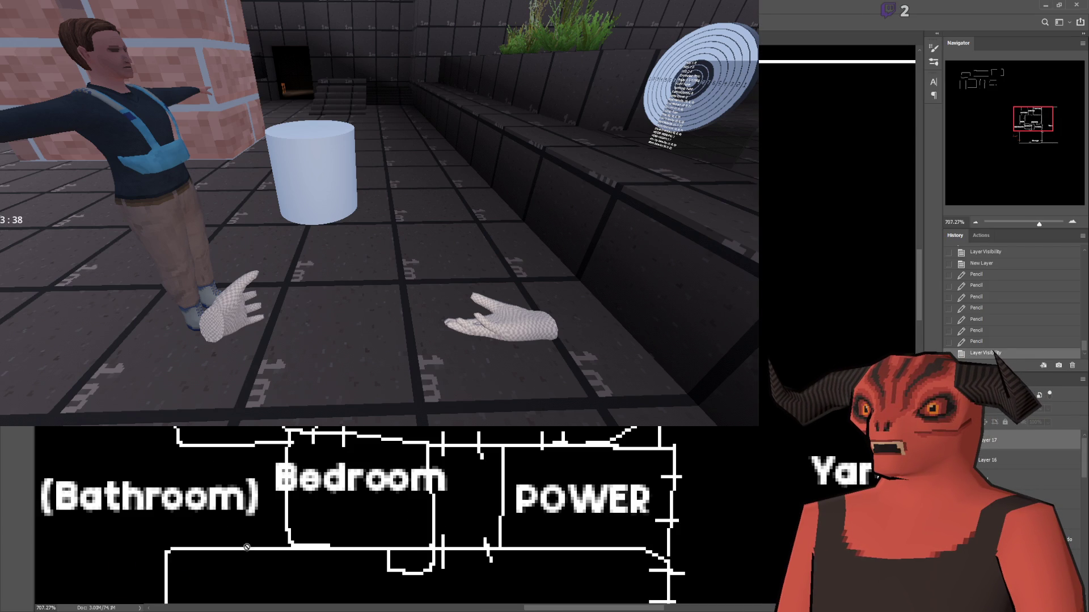
- Compare the Bedroom and POWER sketch with the floor, then extrude the edge -1.9331 m along Y
key(alt+Tab)
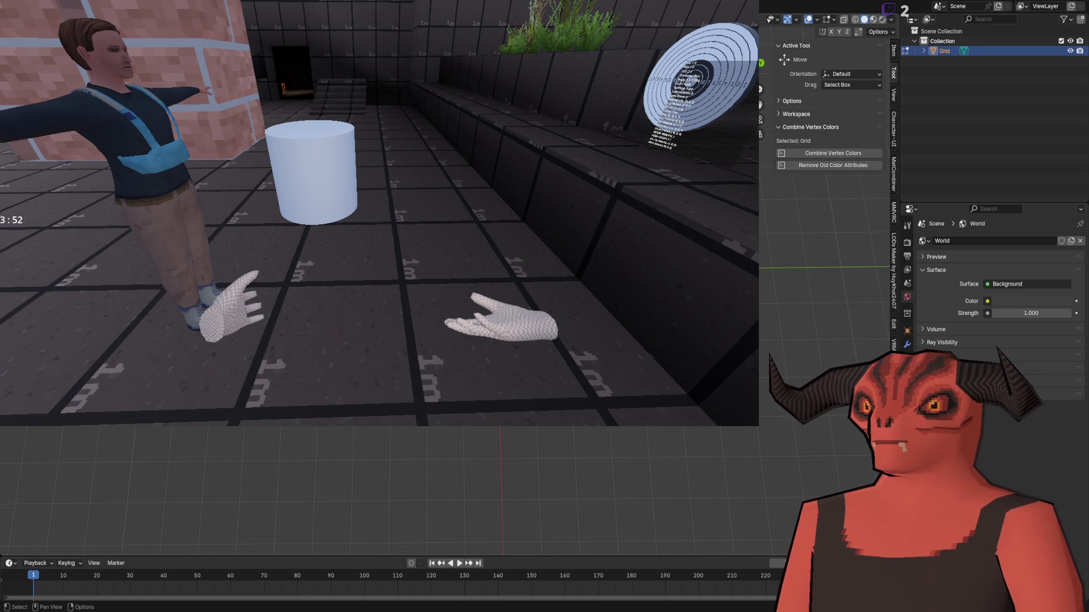
key(b)
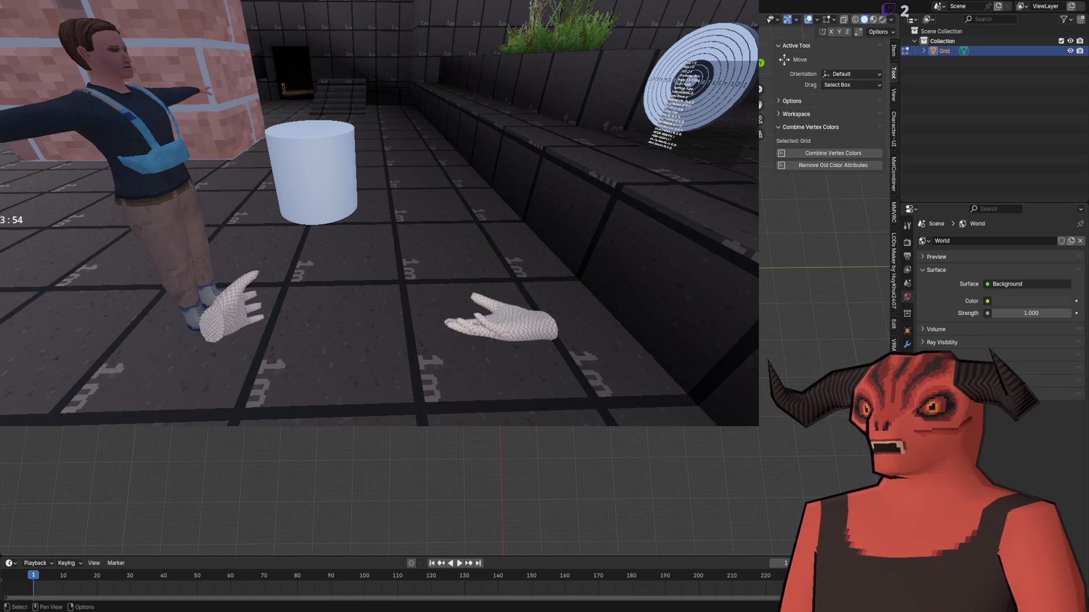
key(alt+Tab)
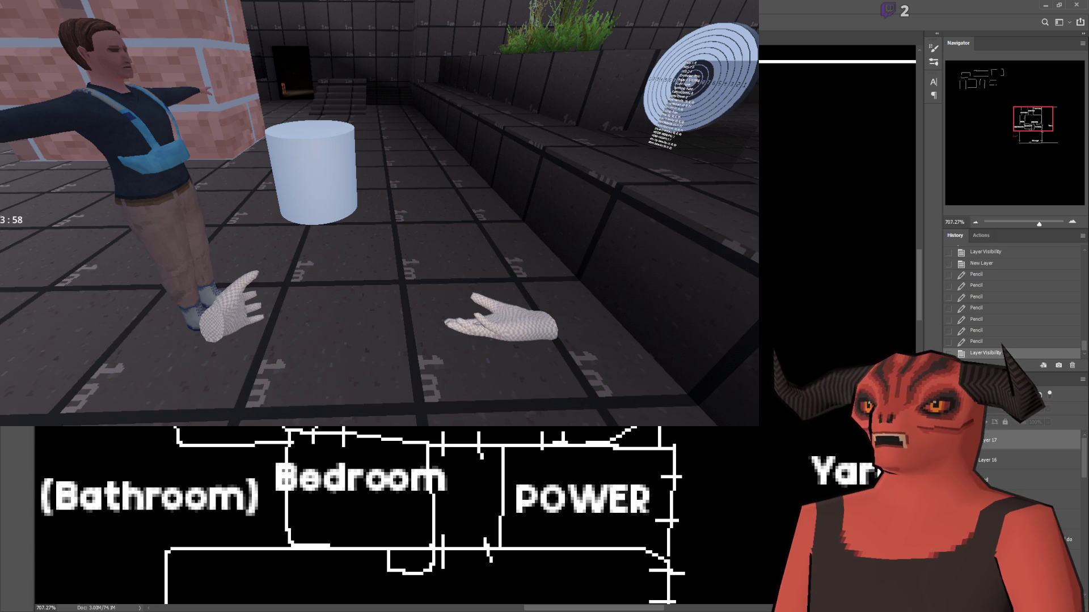
key(alt+Tab)
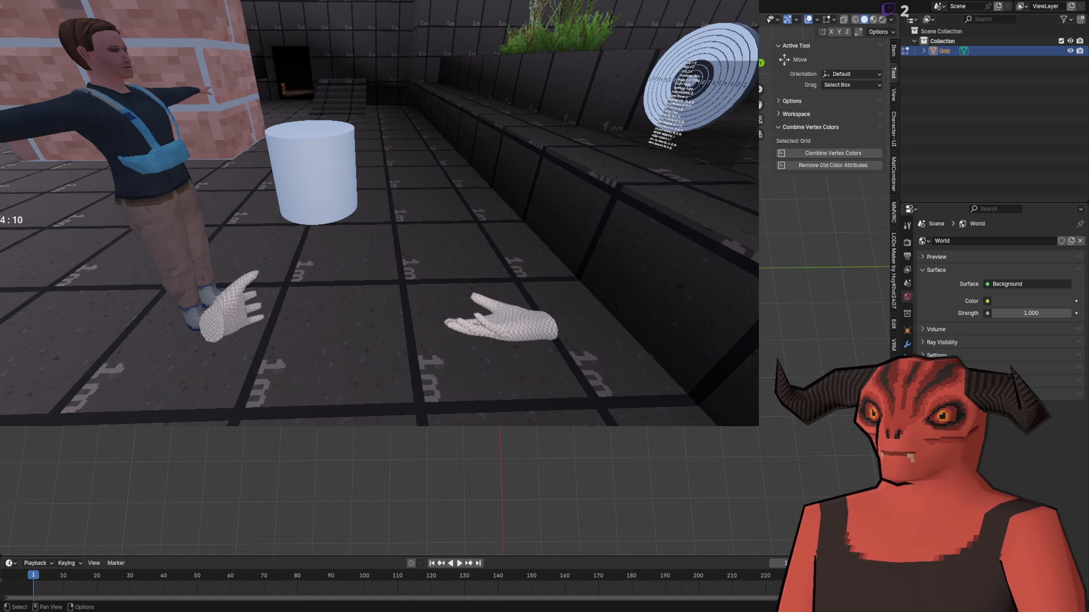
key(alt+Tab)
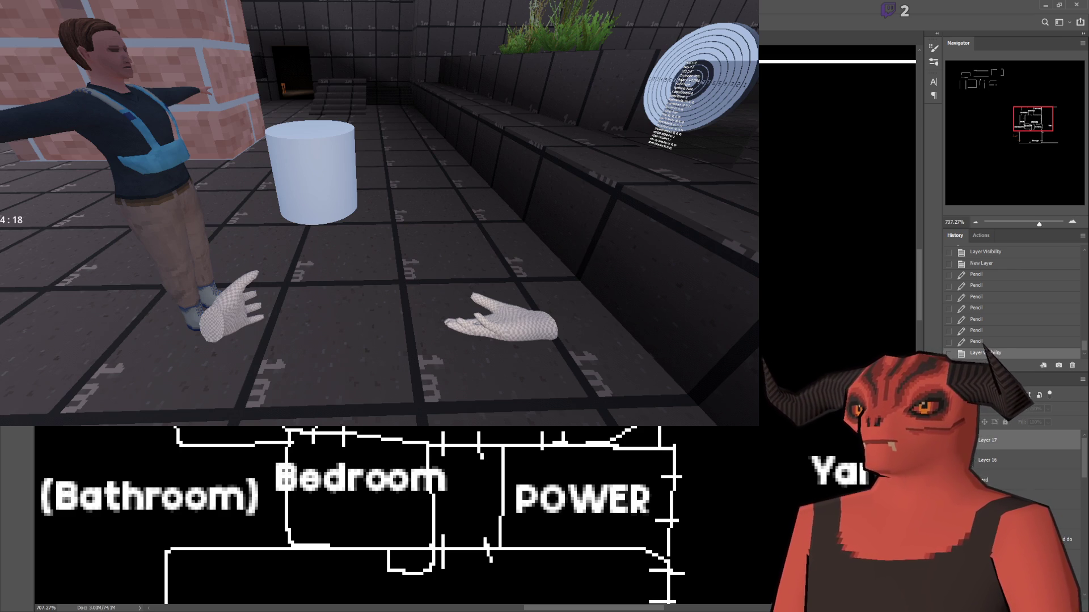
key(alt+Tab)
key(Tab)
key(ctrl+z)
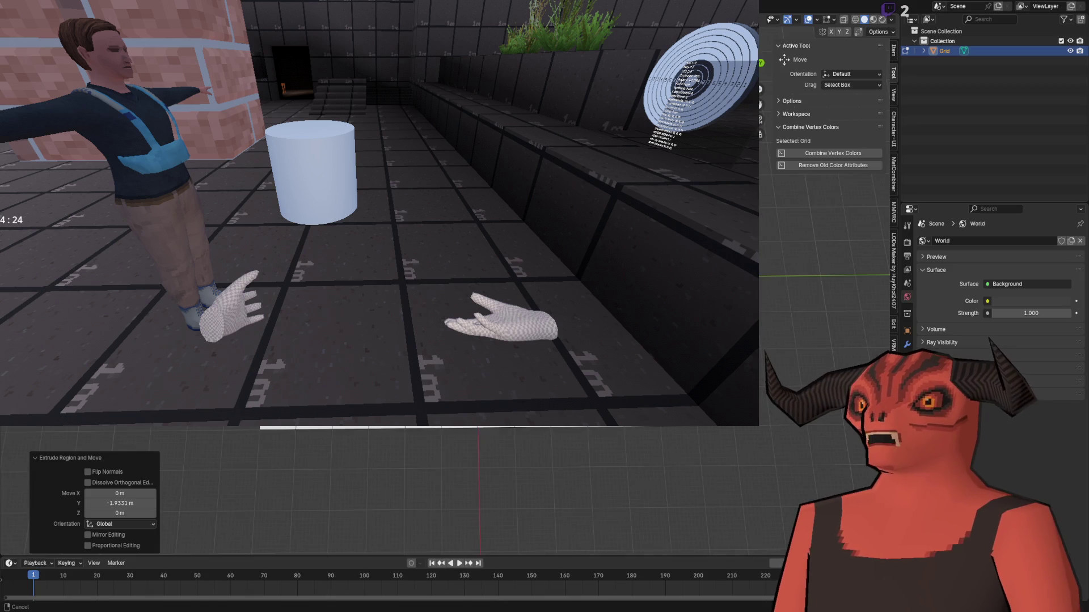
- Undo the 1.93 m floor extrusion, redo a shorter one of about -1.06 m along −Y, then undo it
key(ctrl+z)
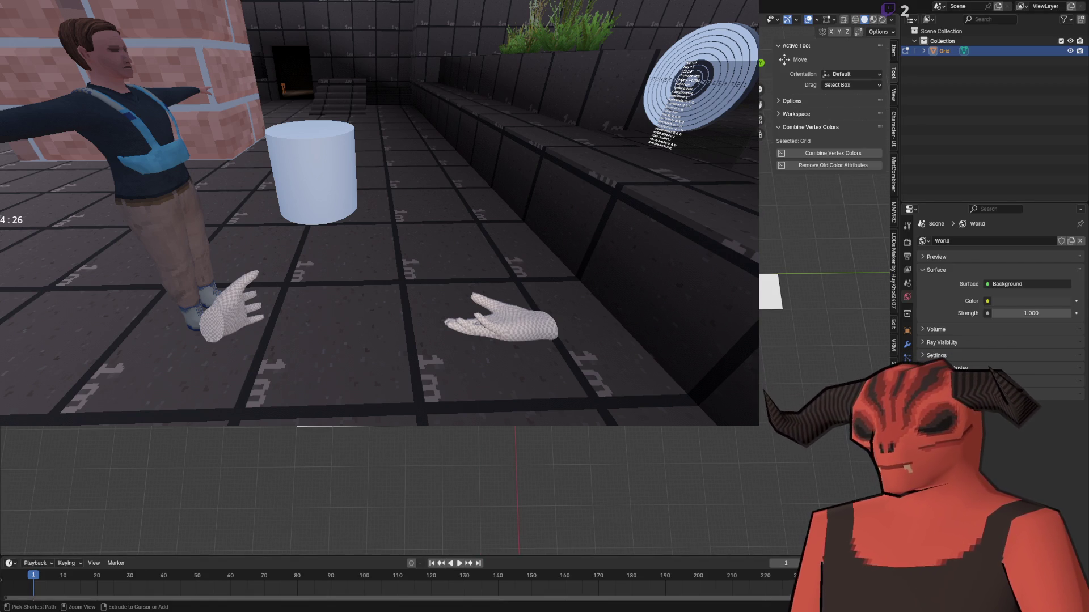
key(ctrl+z)
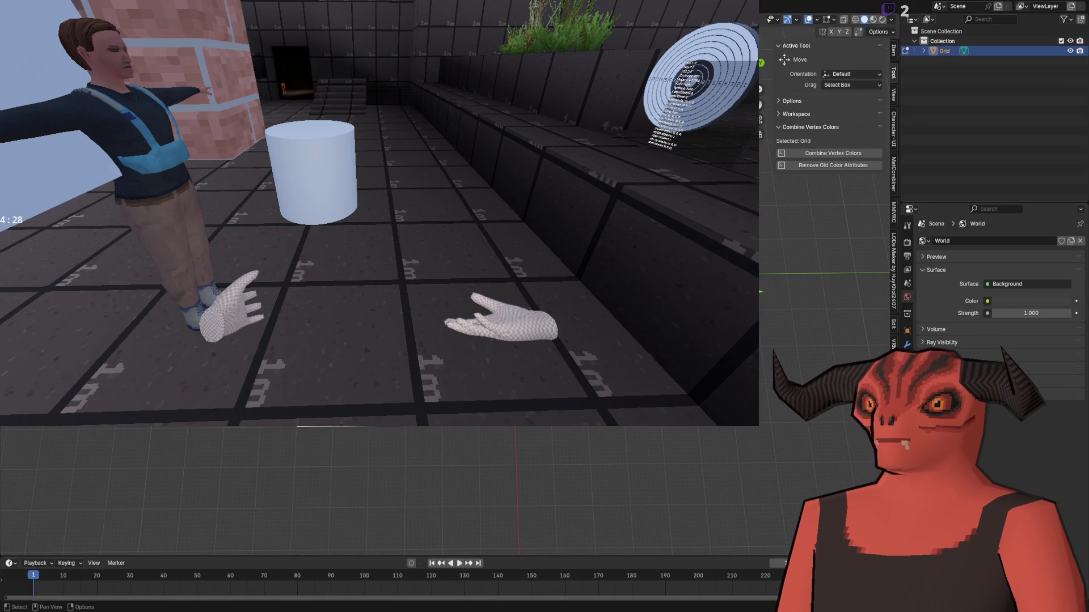
key(ctrl+shift+z)
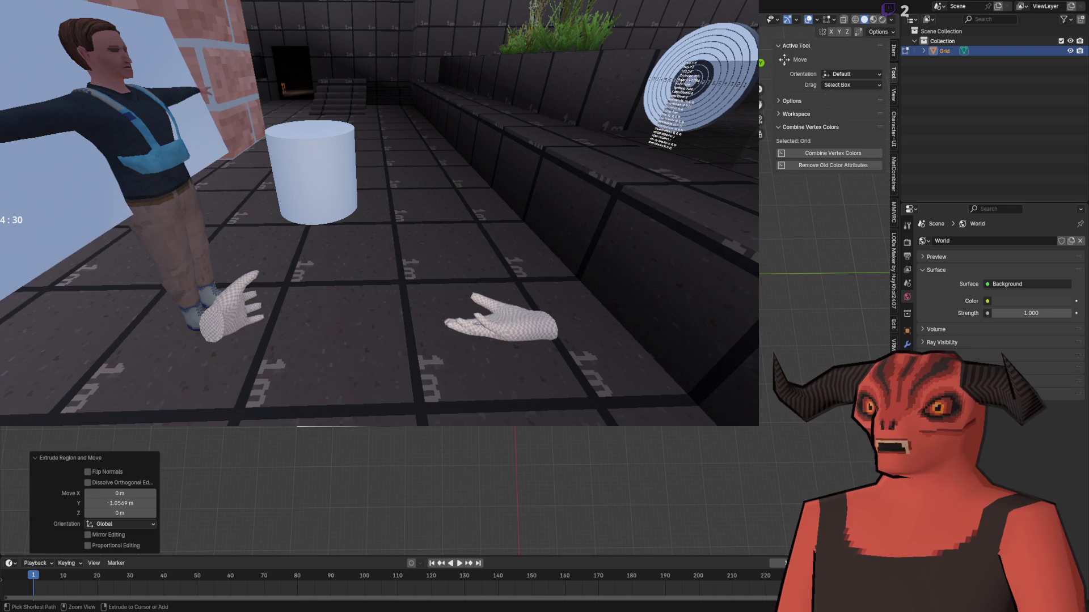
key(ctrl+z)
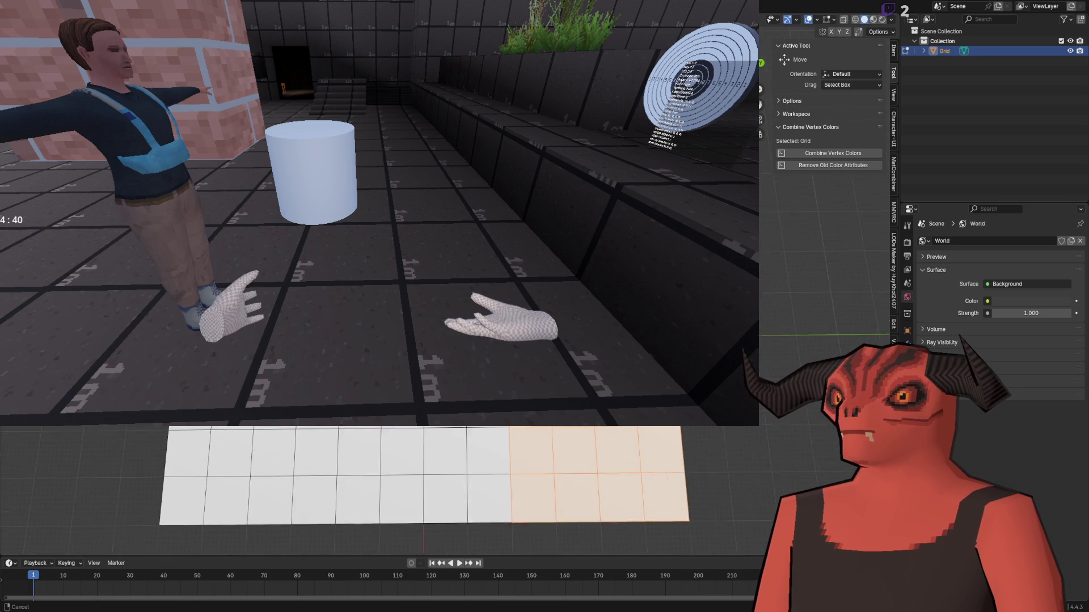
- Duplicate the selected floor tiles and place the copy beside the grid
key(g)
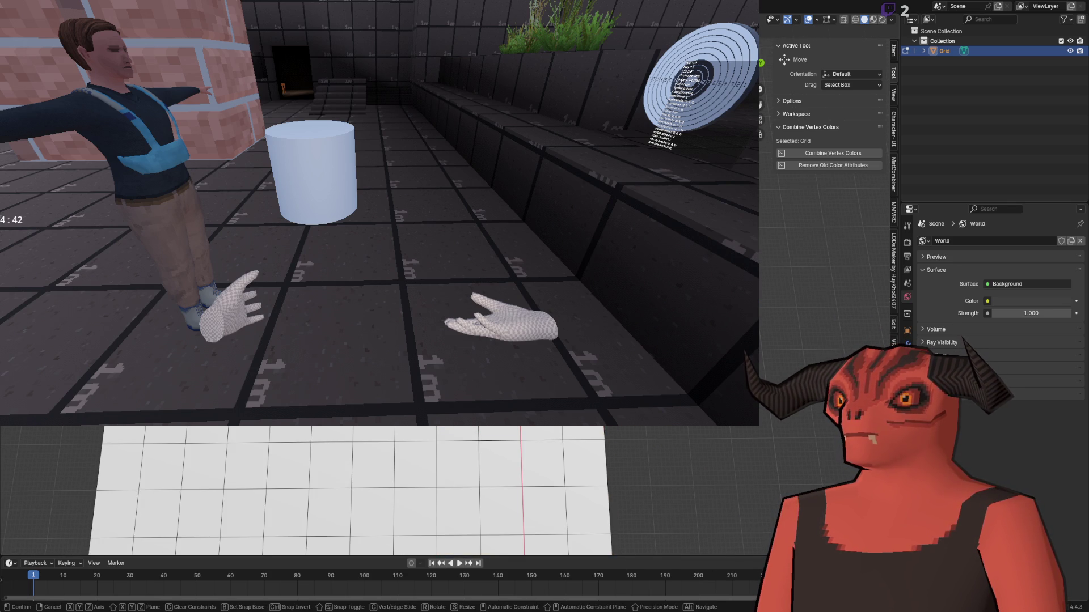
key(Return)
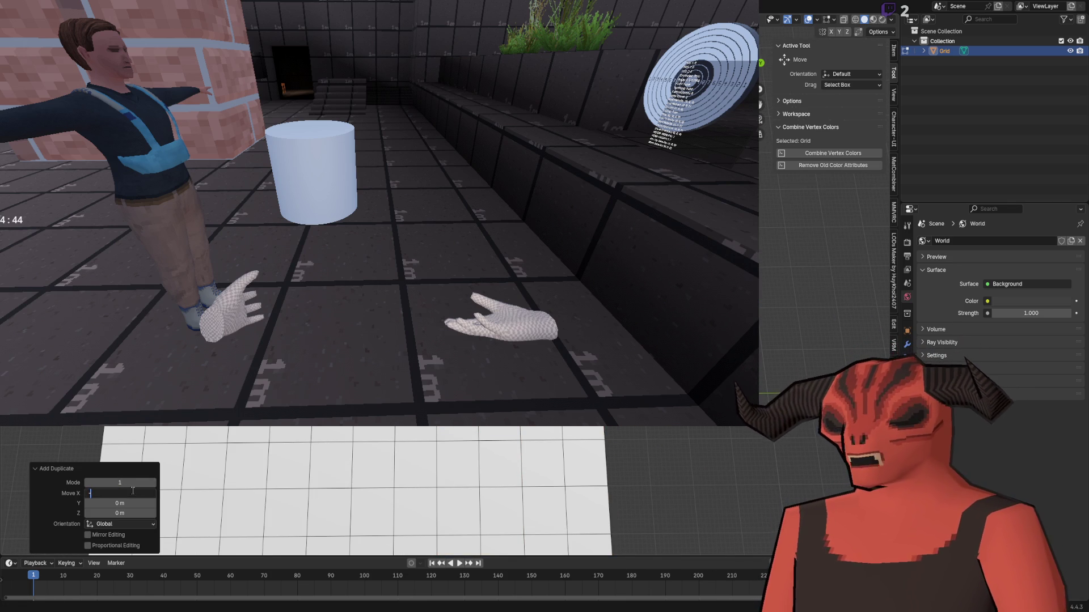
scroll(341, 490, down, 1)
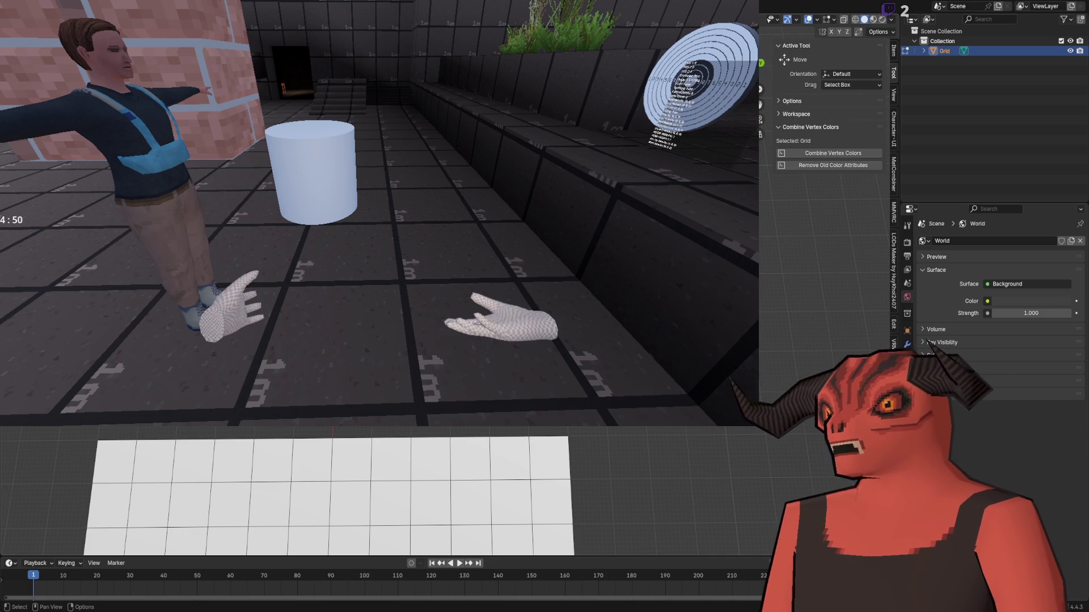
scroll(461, 490, down, 4)
scroll(397, 491, up, 5)
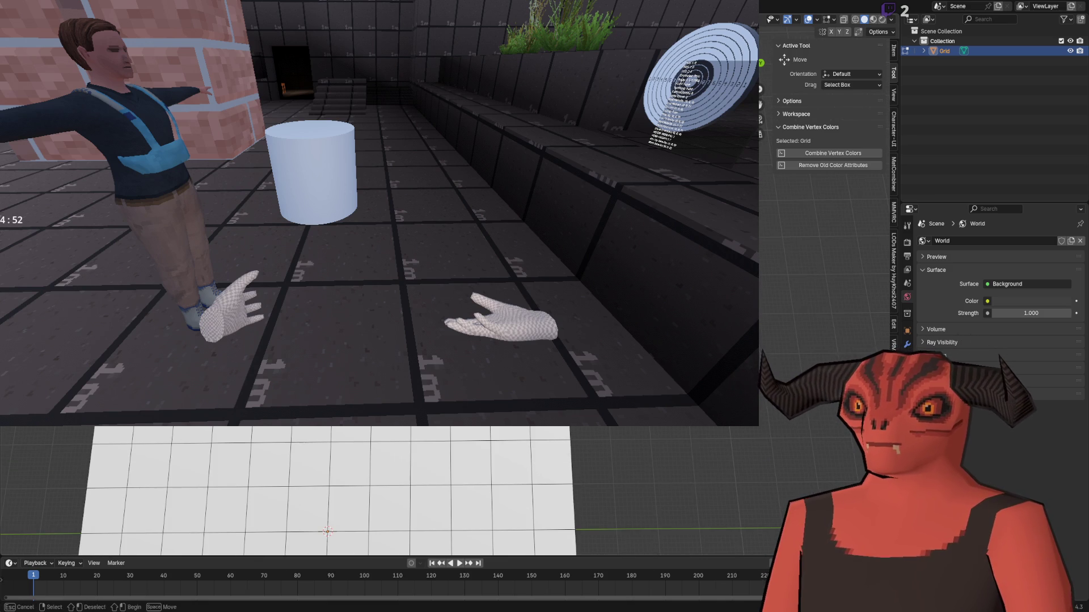
scroll(408, 491, down, 3)
- Check the Photoshop floor plan, then duplicate the edge row of floor cells again
key(alt+Tab)
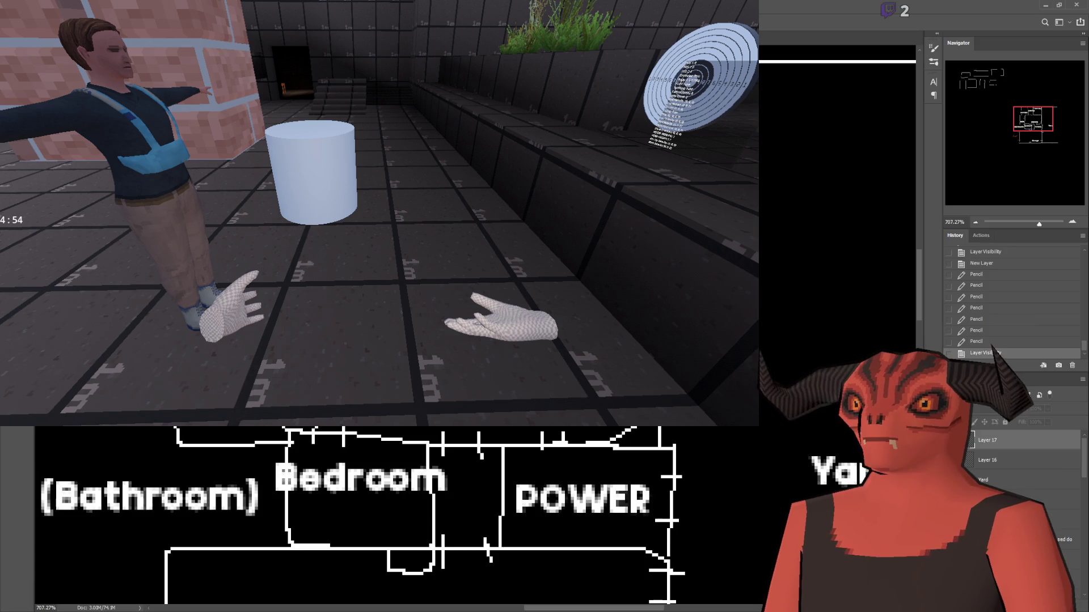
key(alt+Tab)
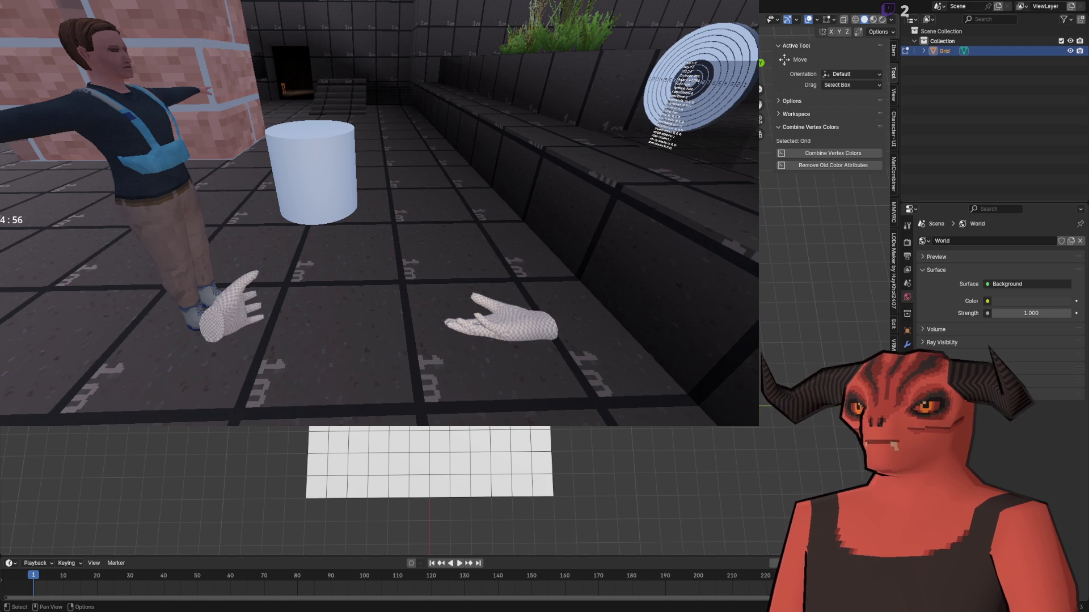
scroll(431, 490, up, 3)
scroll(431, 491, down, 3)
key(g)
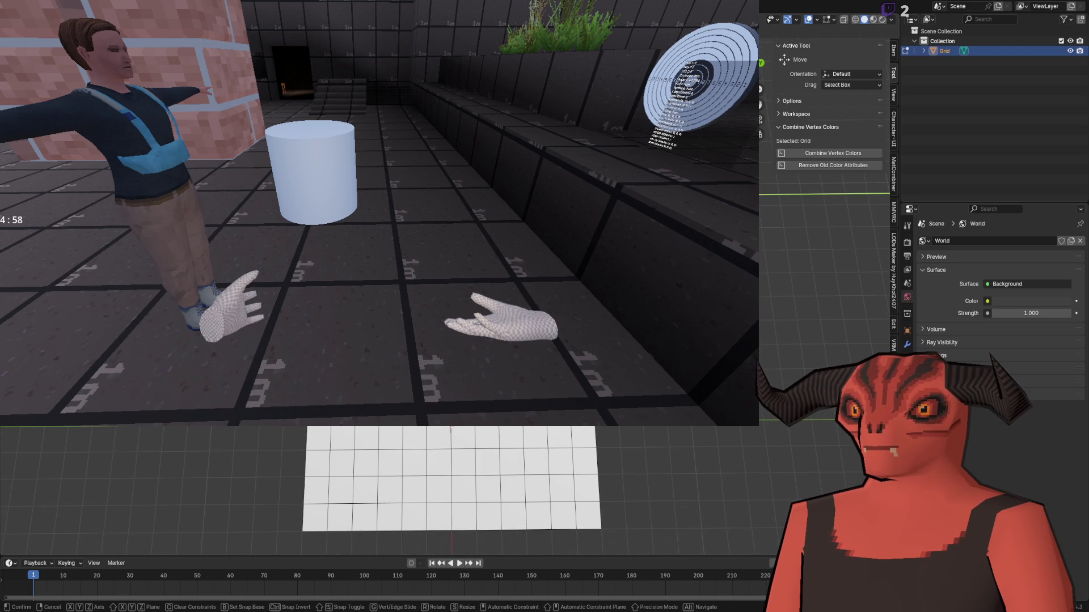
key(Escape)
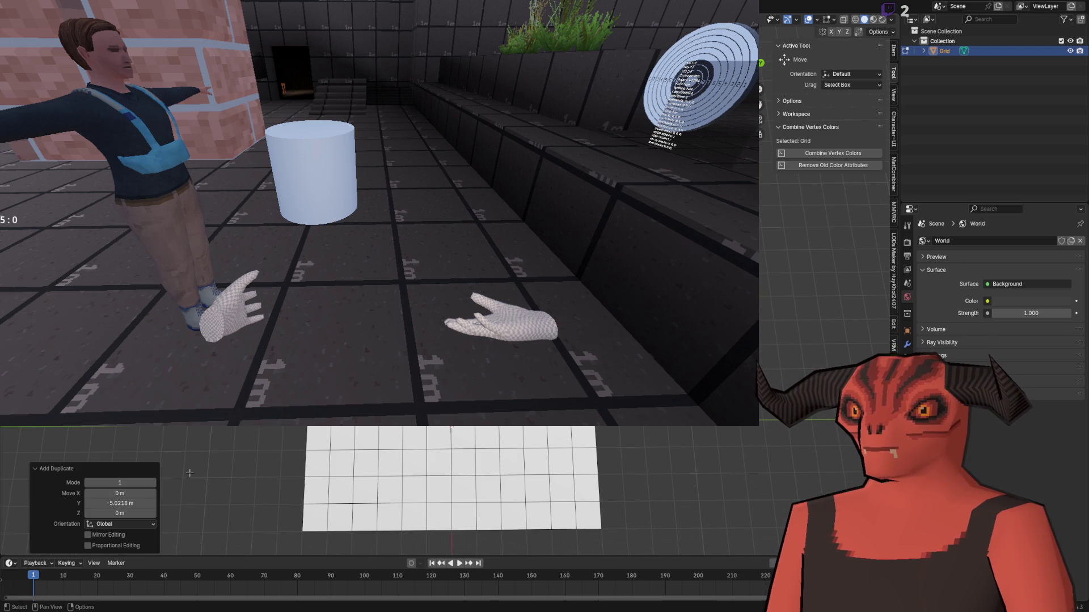
- Set the floor duplicate's Y offset to roughly −5 m in the Add Duplicate panel
click(121, 503)
text(-522)
key(Return)
key(g)
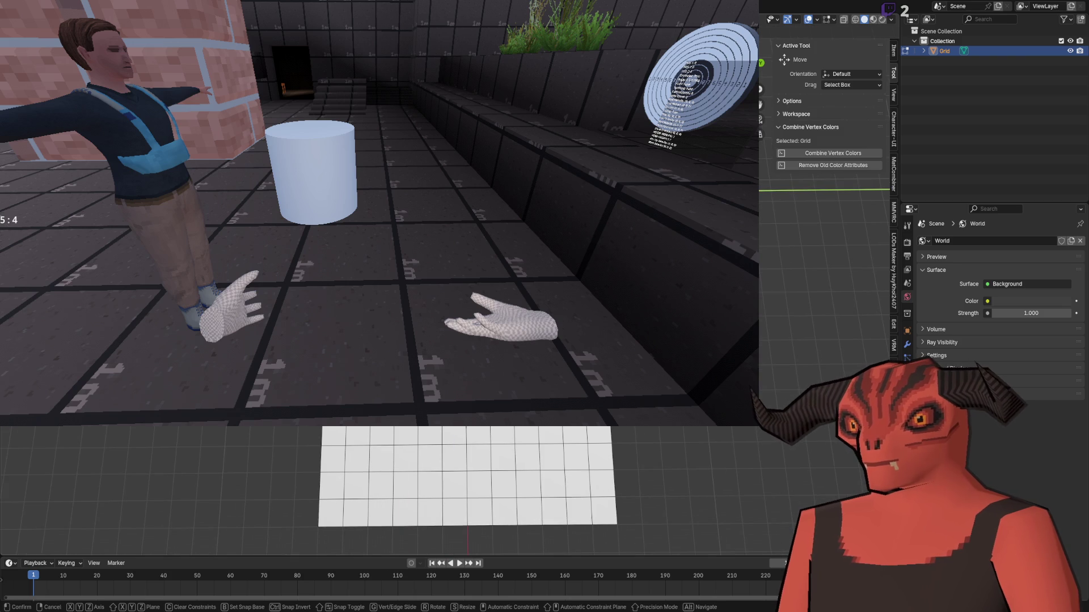
key(Escape)
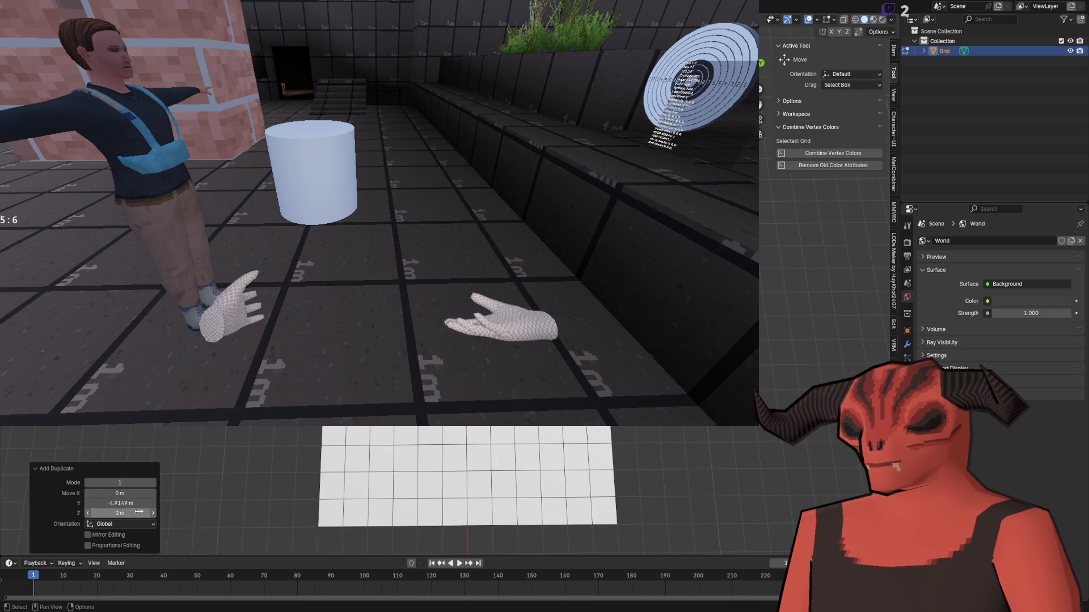
click(136, 503)
text(-52)
key(Return)
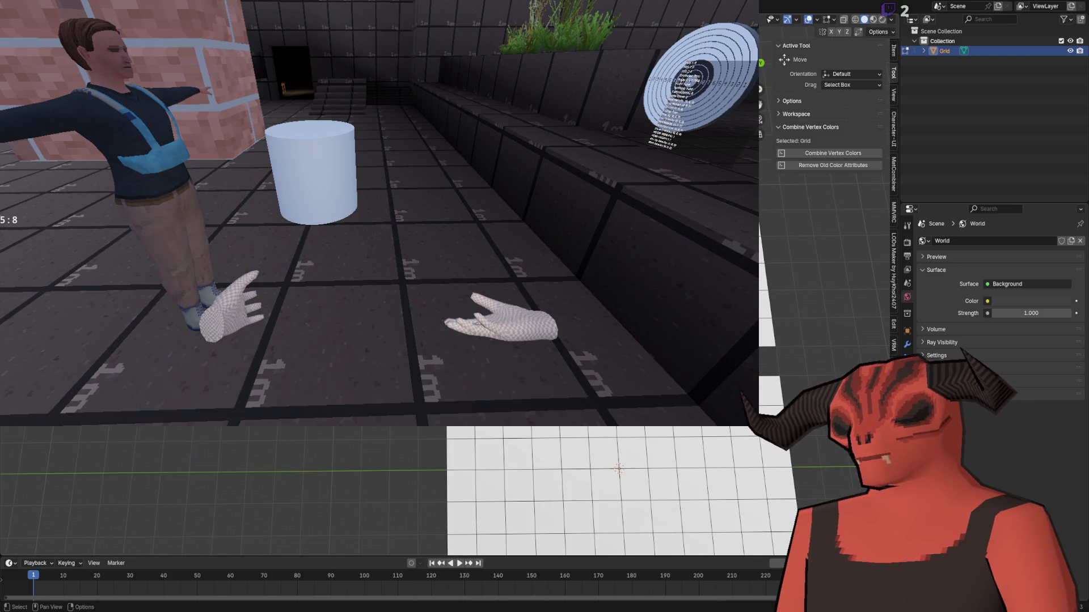
- Extrude the floor edge 1 m along −Y via the Extrude Region panel
key(g)
key(Escape)
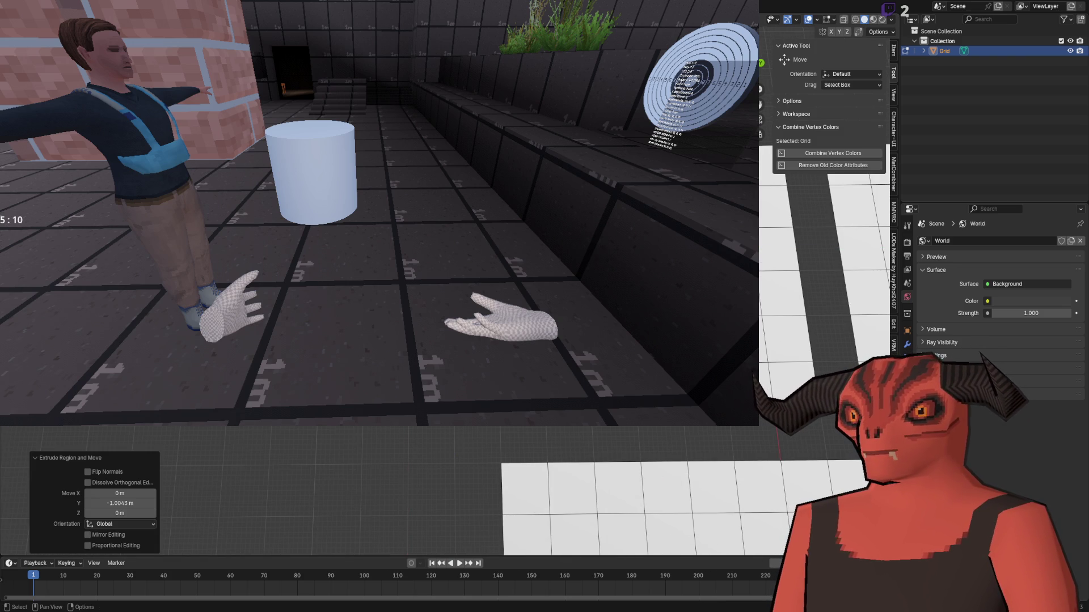
click(111, 503)
text(-1)
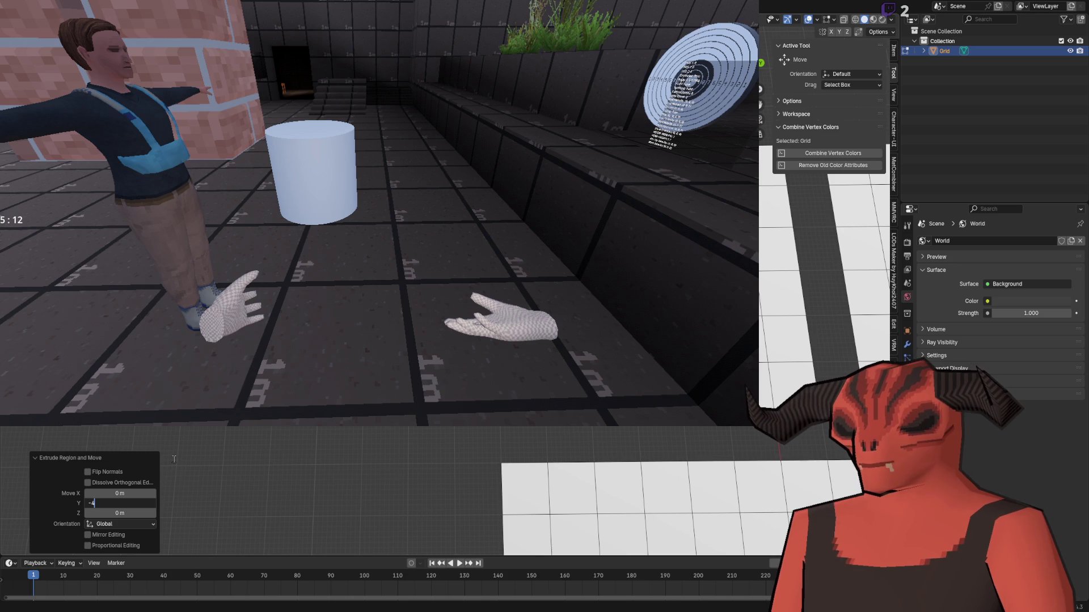
key(Return)
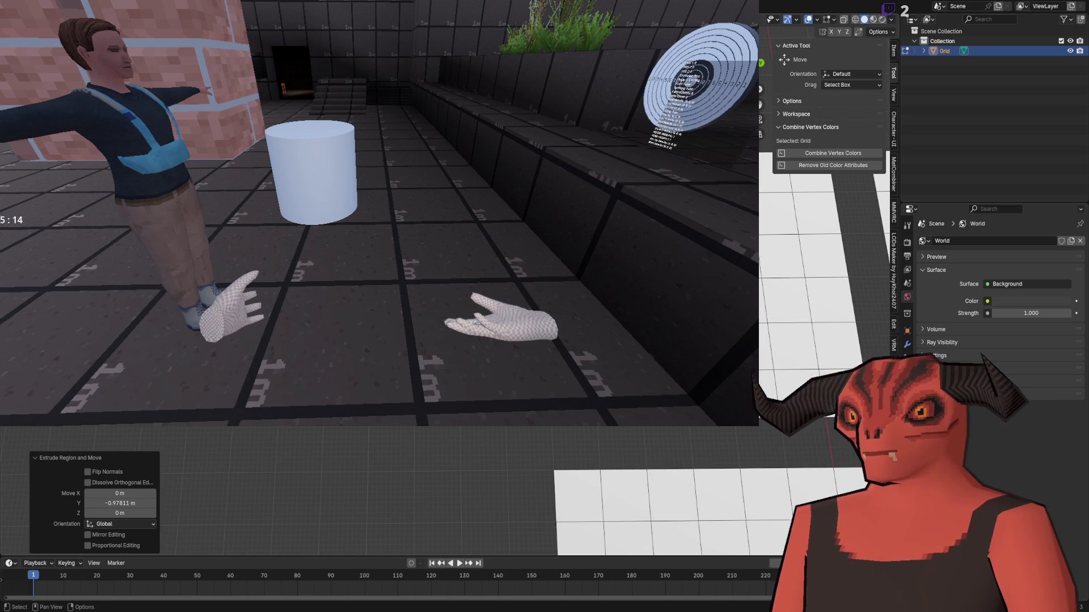
key(Tab)
- Compare against the Photoshop floor plan, frame the grid, and reposition the selected floor geometry
key(alt+Tab)
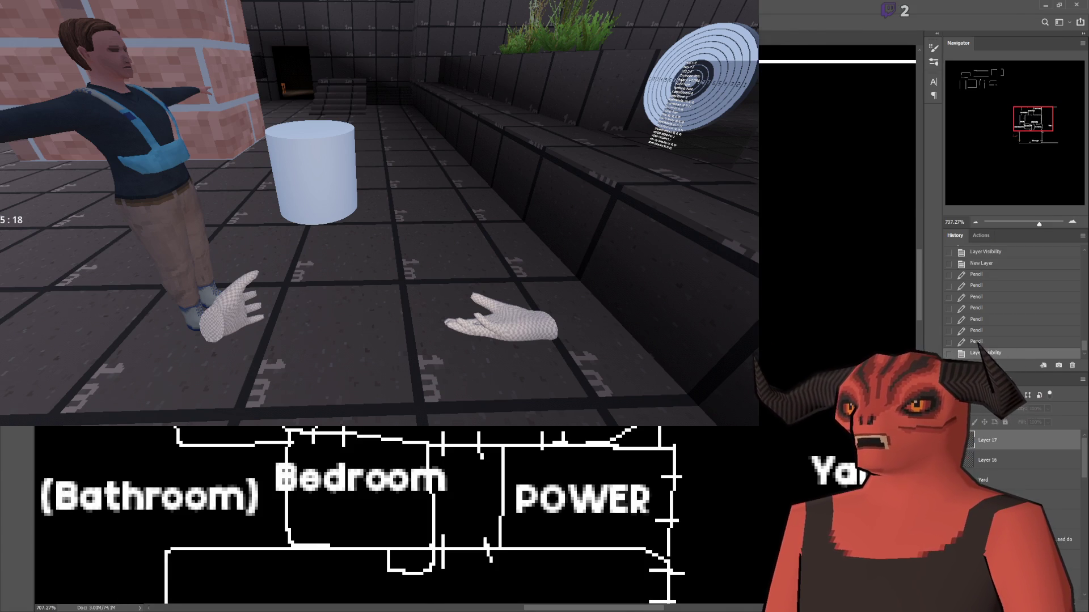
key(alt+Tab)
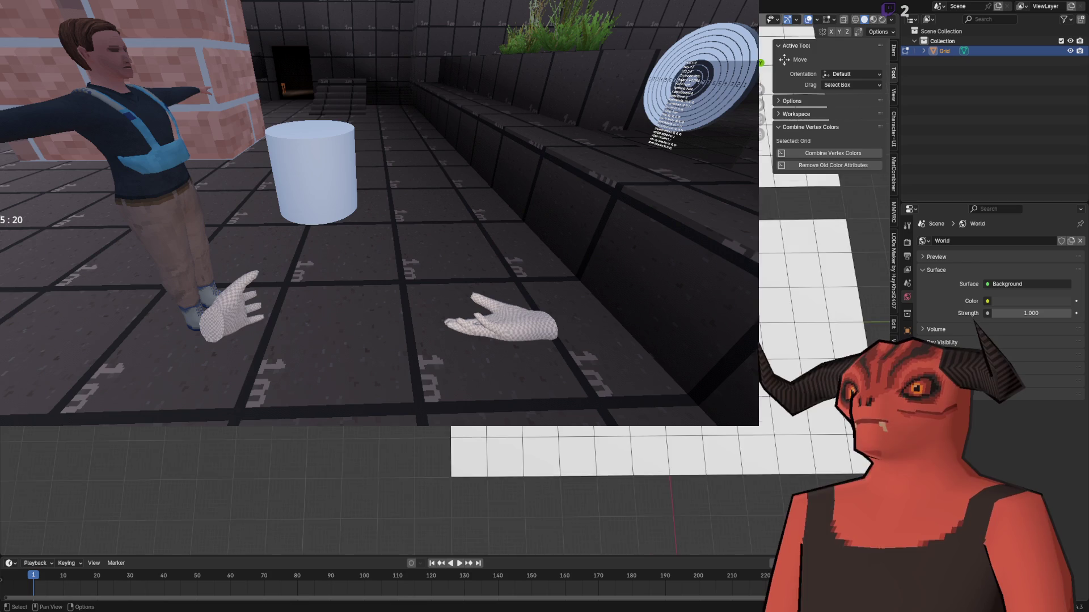
key(KP_Decimal)
key(Delete)
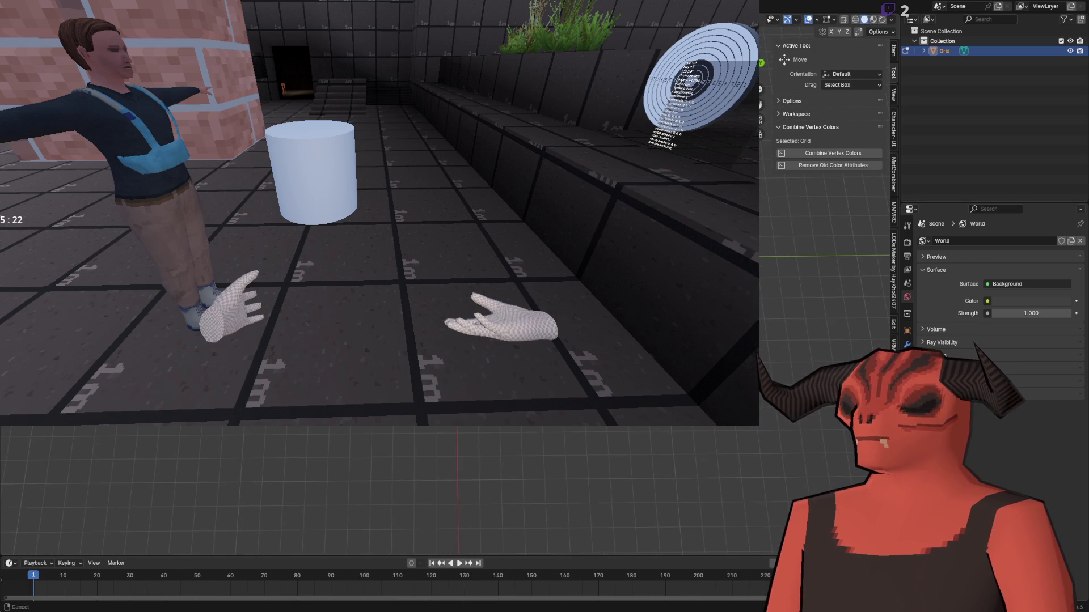
key(alt+Tab)
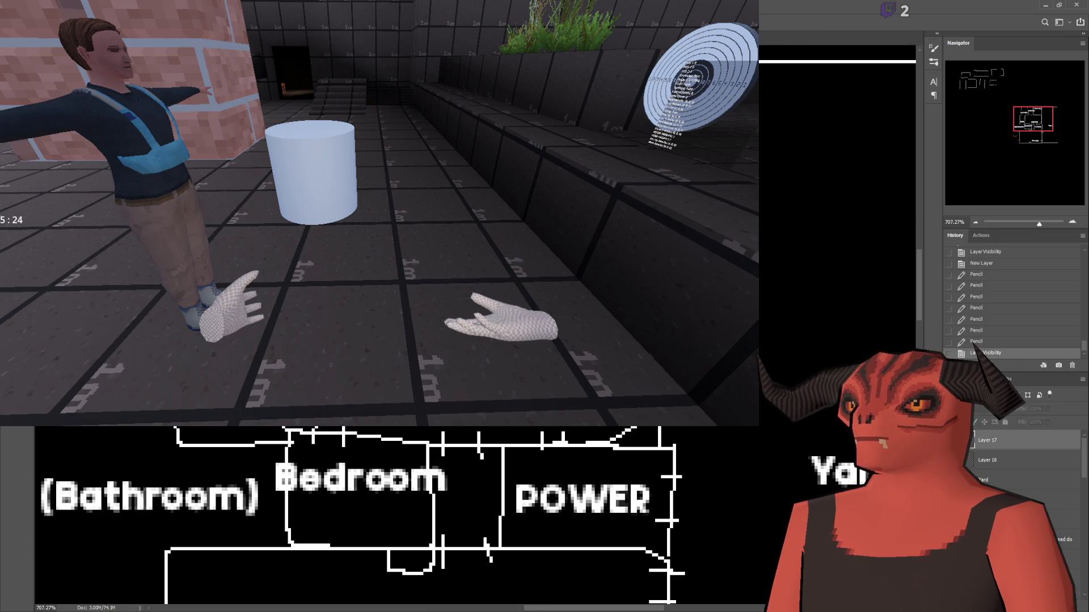
key(alt+Tab)
key(g)
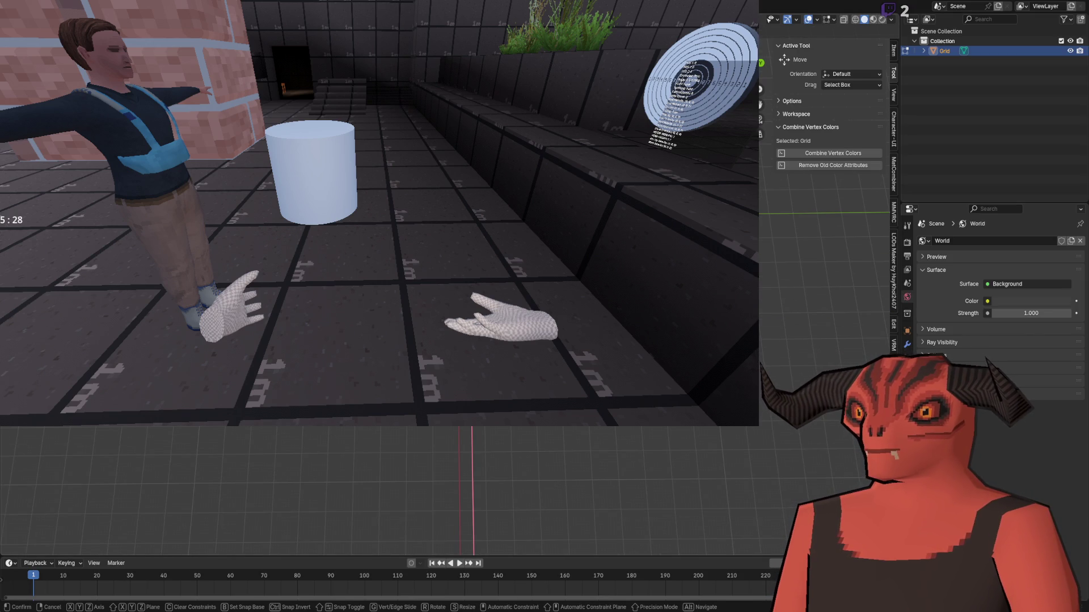
click(447, 440)
key(alt+Tab)
scroll(194, 588, down, 2)
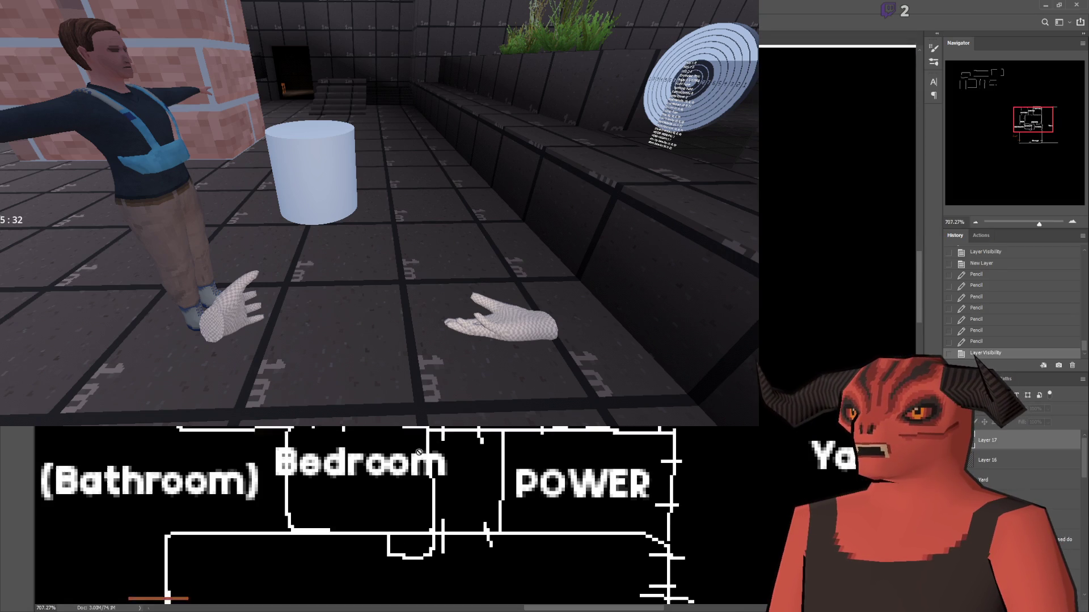
- Split the 5 m X floor extension with a loop cut, checking it against the floor plan
key(alt+Tab)
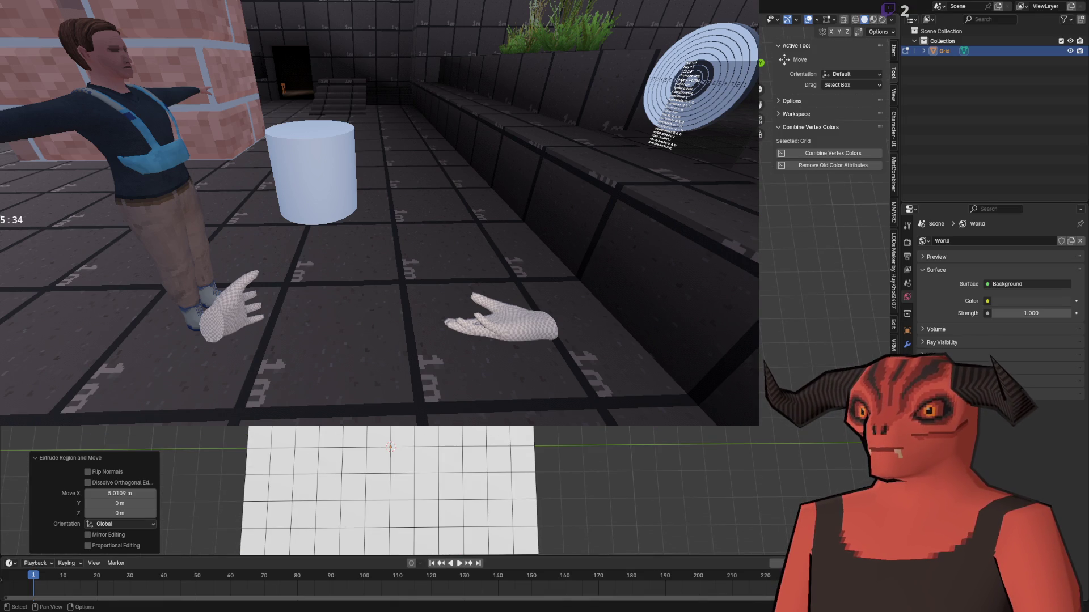
key(alt+Tab)
key(alt+Tab)
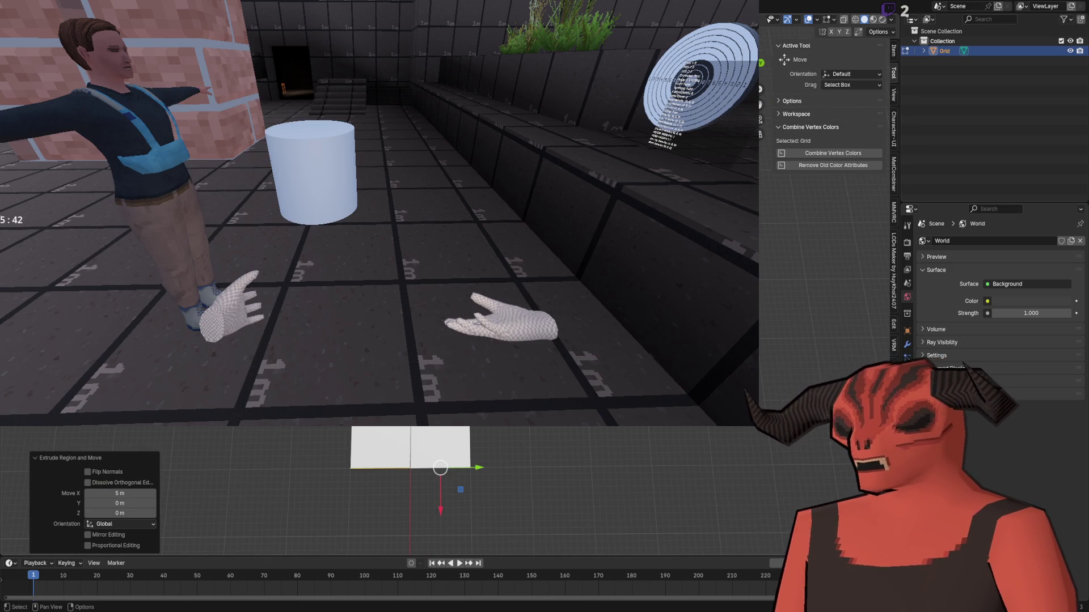
key(ctrl+e)
key(ctrl+r)
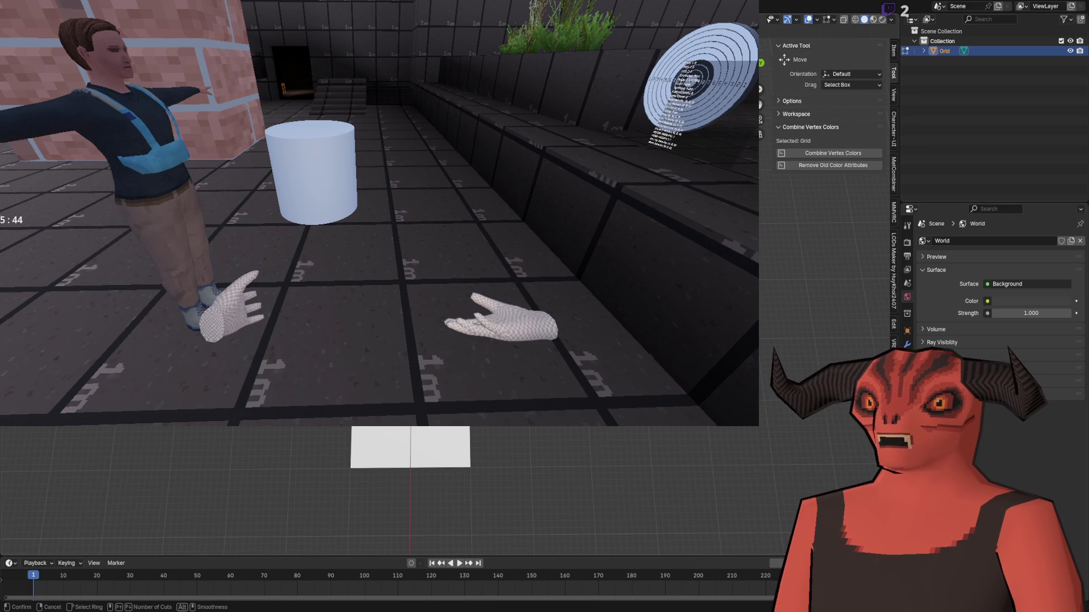
key(Return)
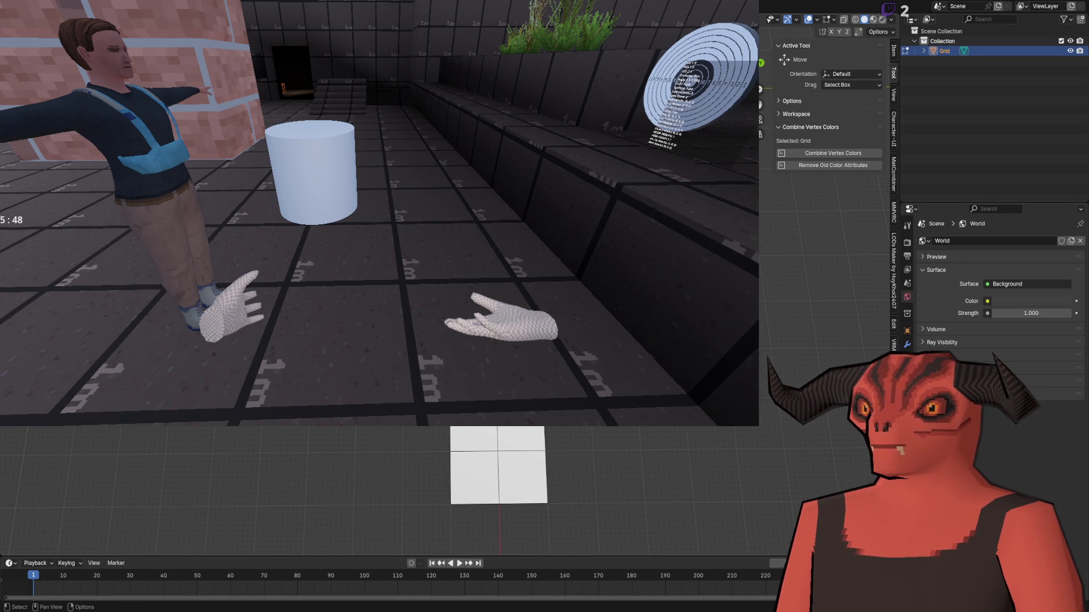
drag(498, 454, 499, 440)
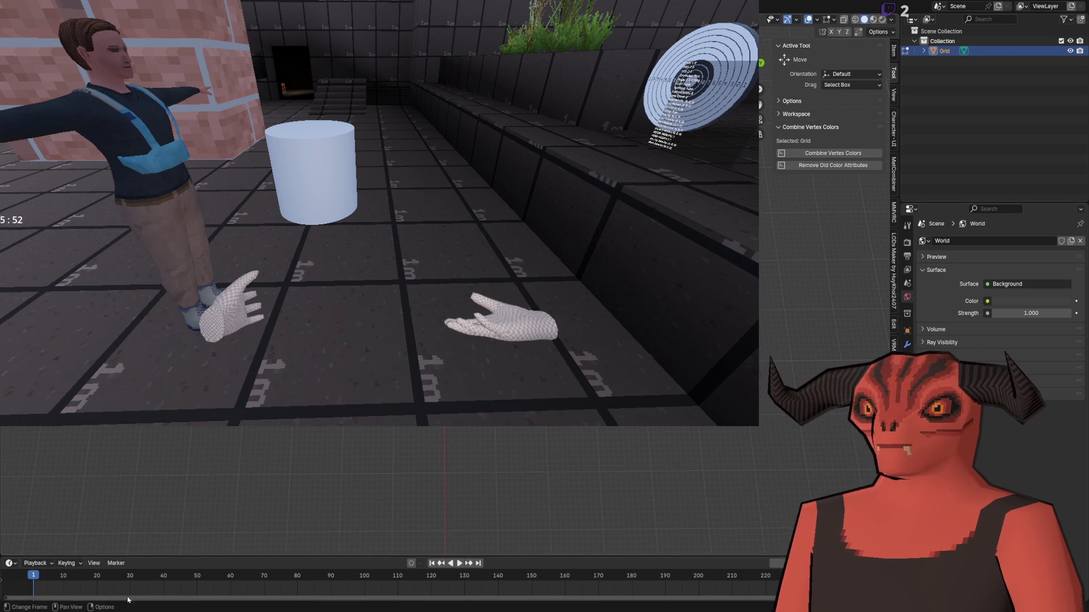
key(alt+Tab)
key(alt+Tab)
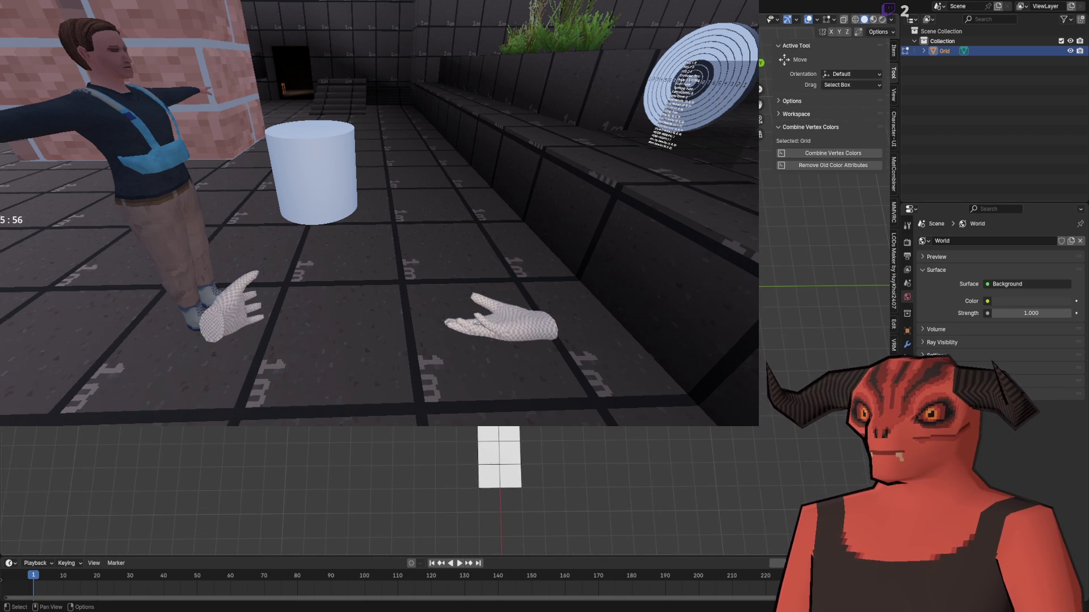
- Duplicate the whole connected floor strip with an exact 15 m X offset
key(l)
key(shift+d)
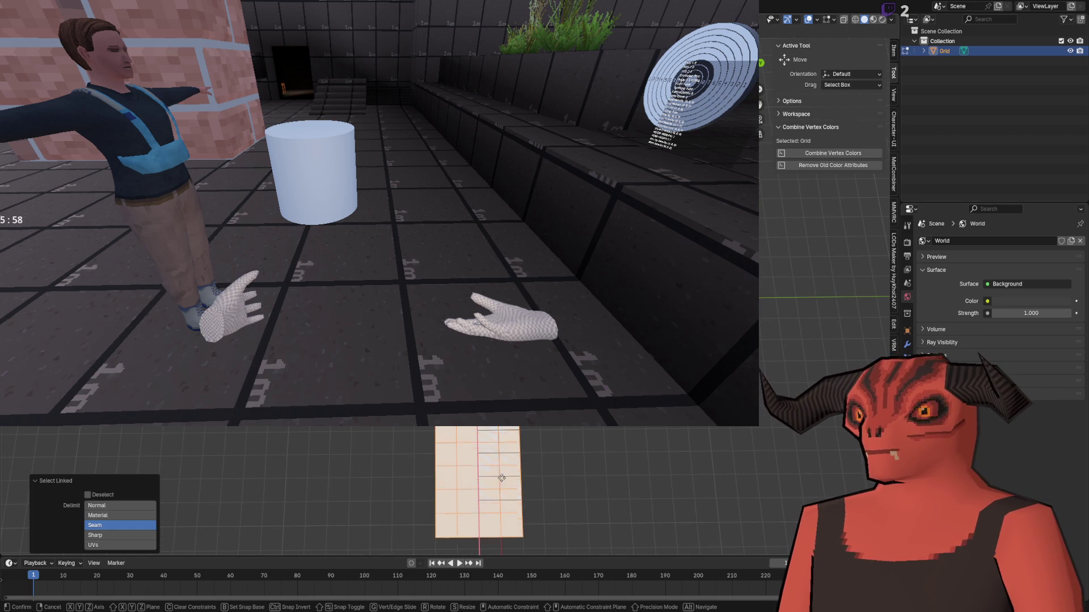
click(498, 488)
click(120, 493)
text(15)
key(Return)
- Shift the copied strip 3 m along −Y and box-select its lower row of cells
drag(506, 478, 440, 475)
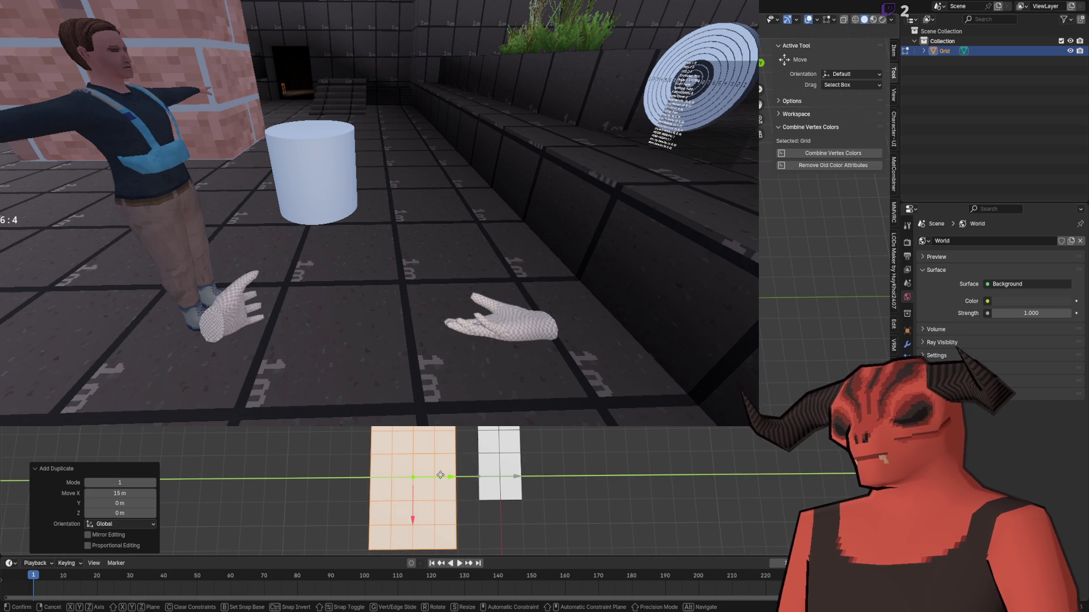
click(440, 475)
key(h)
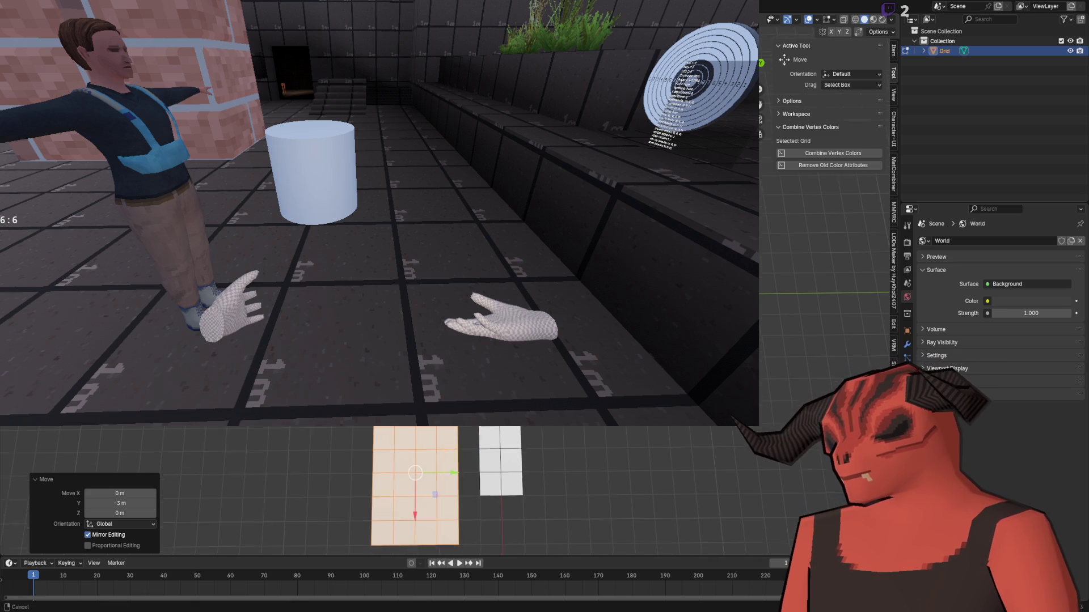
key(b)
right_click(440, 476)
key(Escape)
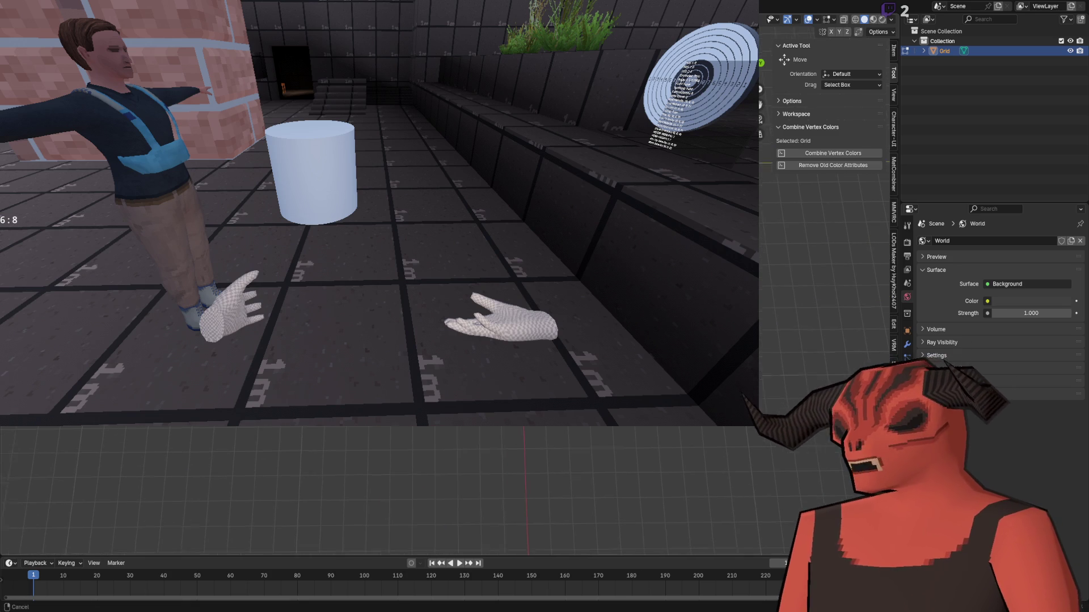
key(alt+h)
drag(321, 499, 421, 516)
- Delete the lower row of cells and extrude the strip faces about 2 m along Y
key(x)
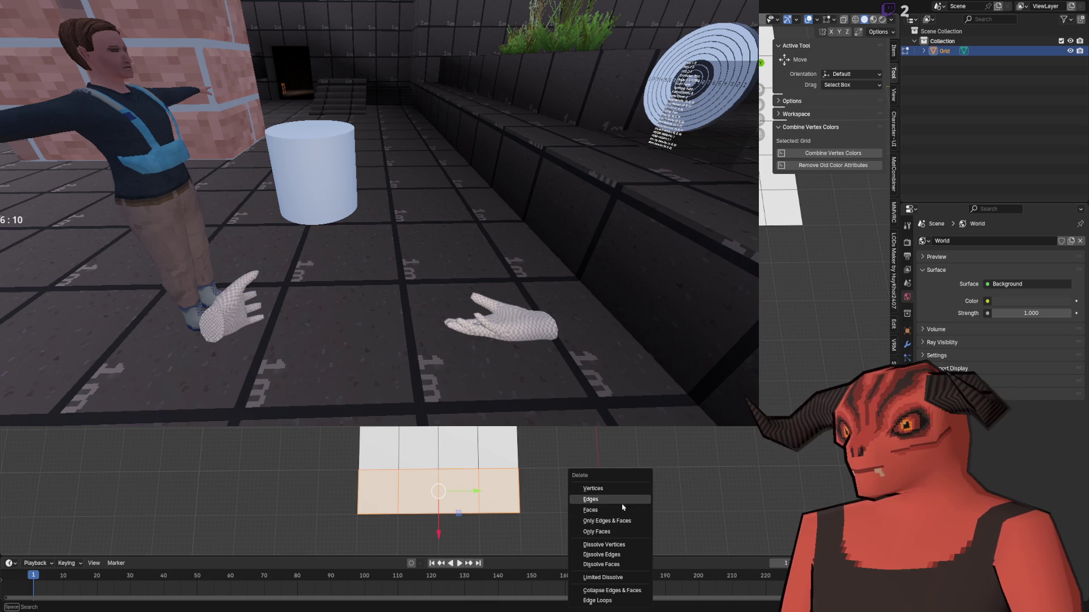
click(625, 512)
drag(505, 489, 573, 467)
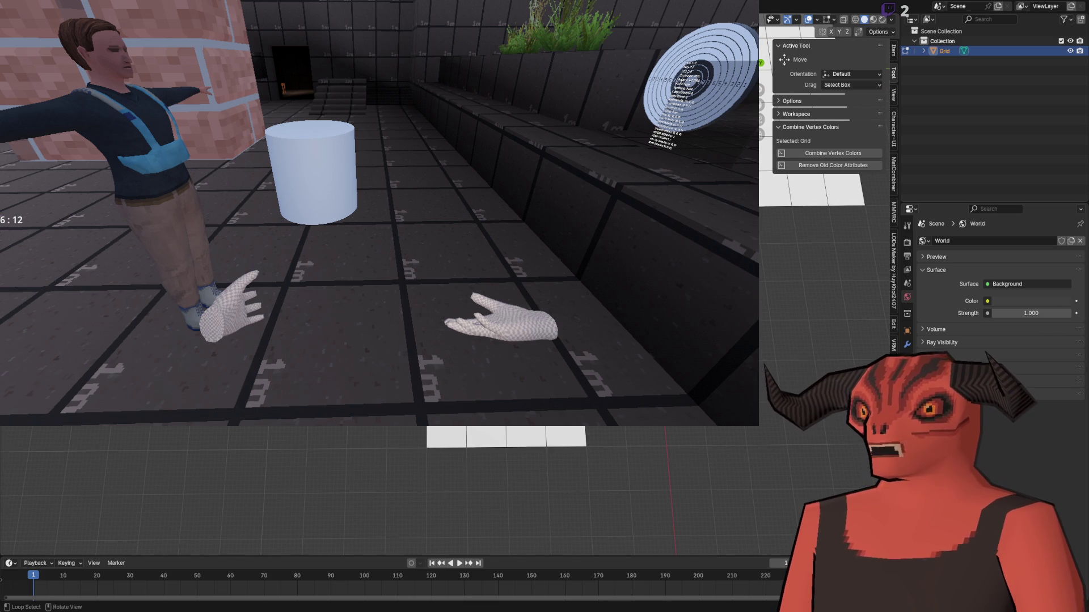
key(e)
key(y)
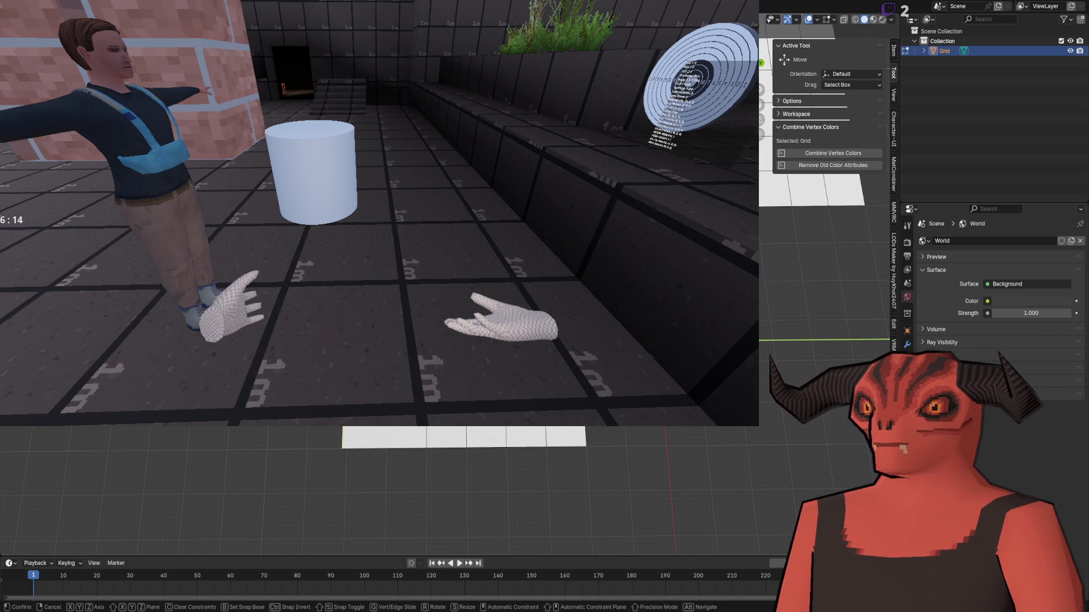
key(Return)
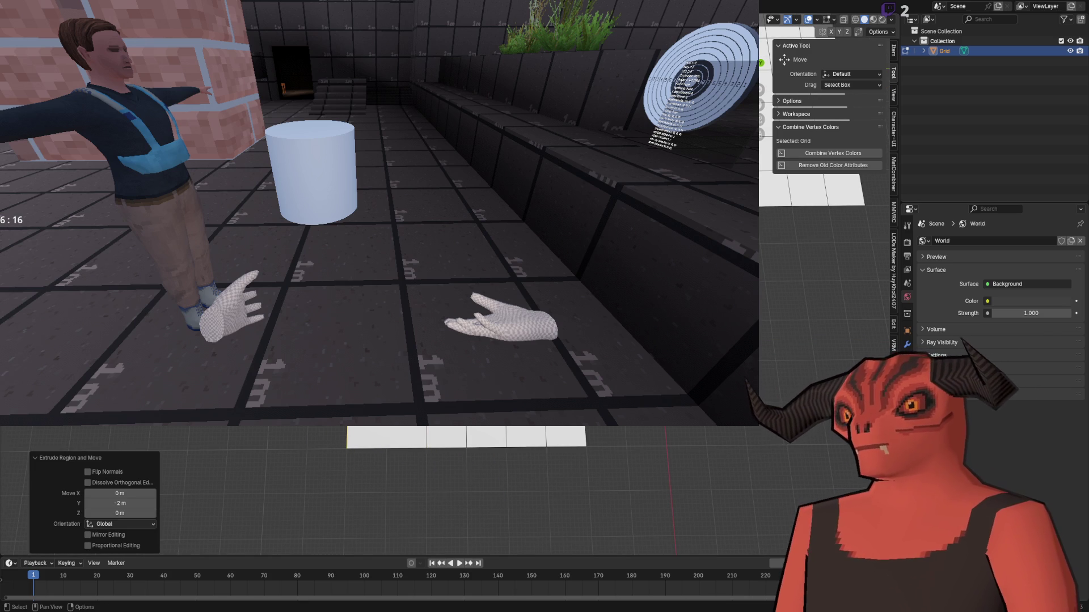
key(ctrl+r)
key(Escape)
key(ctrl+z)
key(ctrl+z)
key(ctrl+shift+z)
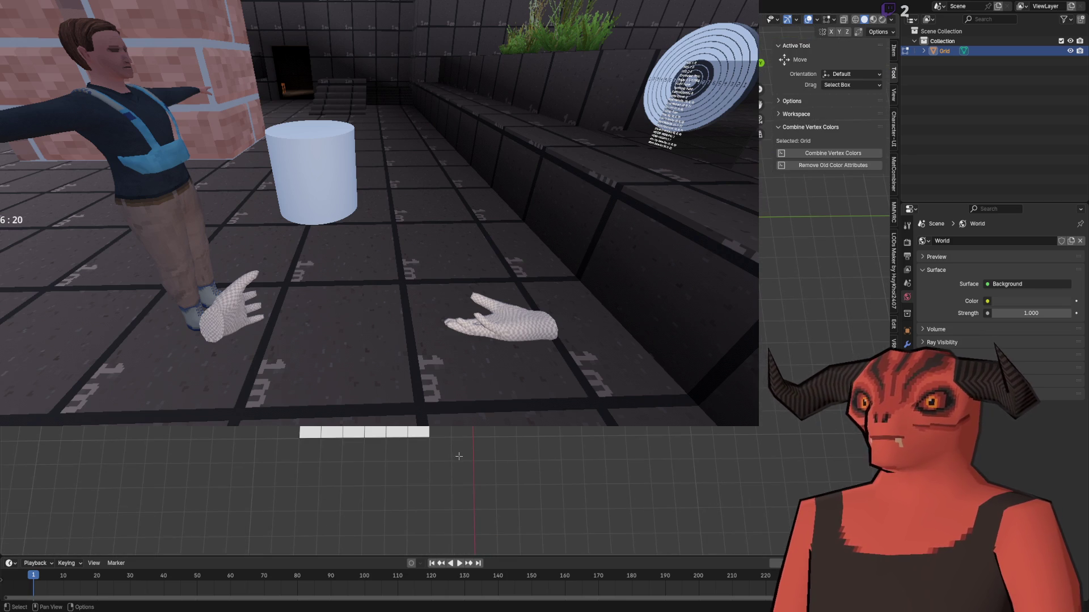
- Try a 10 m duplicate of the connected strip along Y, then undo it
key(alt+Tab)
key(alt+Tab)
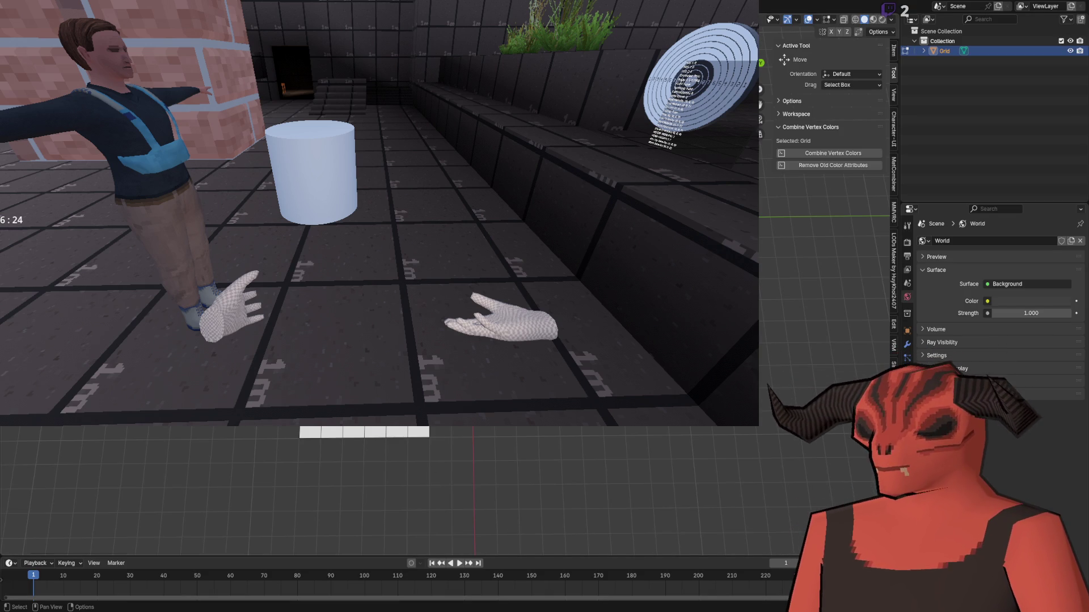
key(ctrl+l)
key(shift+d)
key(Return)
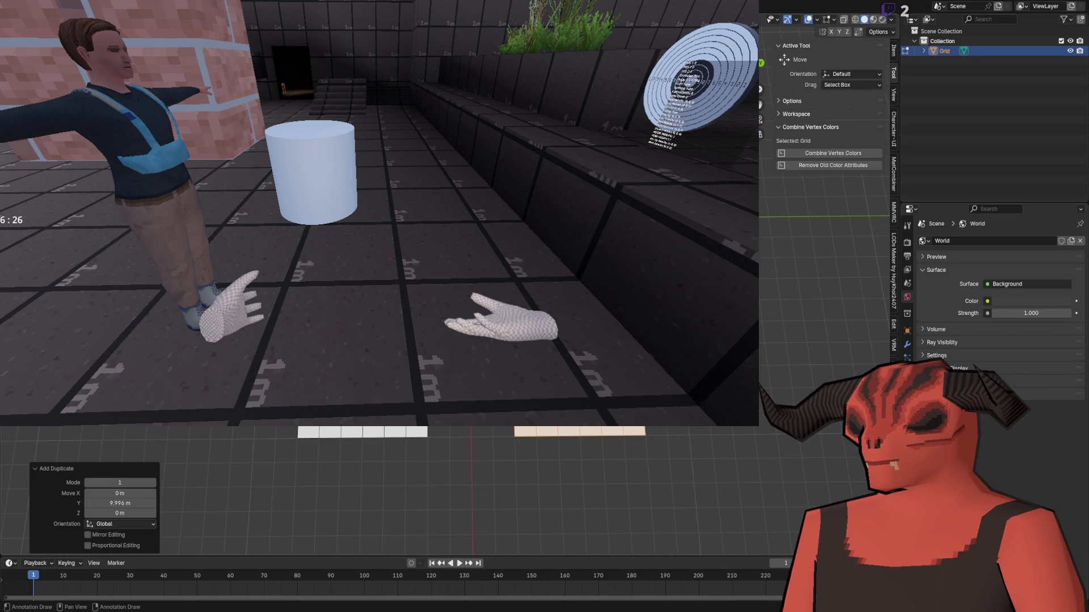
key(ctrl+z)
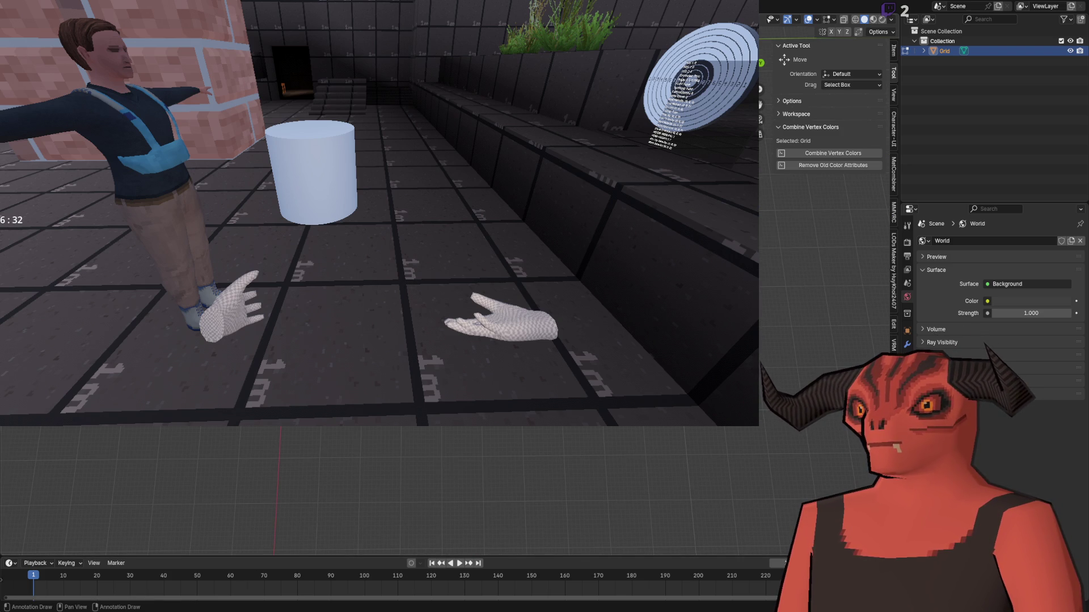
key(alt+Tab)
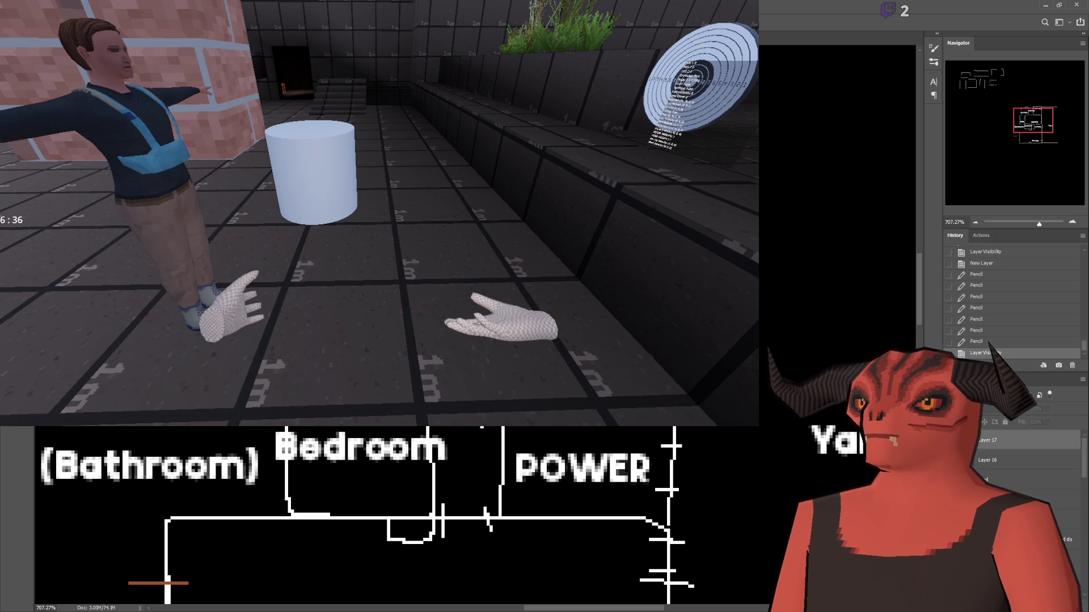
- Leave the Photoshop floor plan and return to the Blender floor layout
key(alt+Tab)
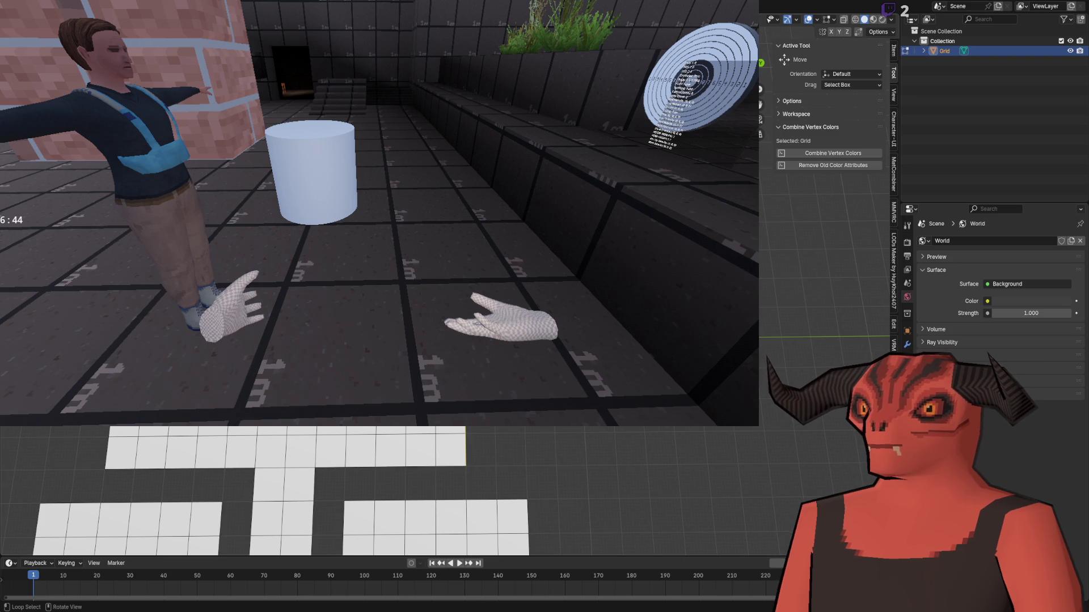
- Extrude the top row of floor faces about 2 m, then abandon a trial loop cut
key(e)
key(Return)
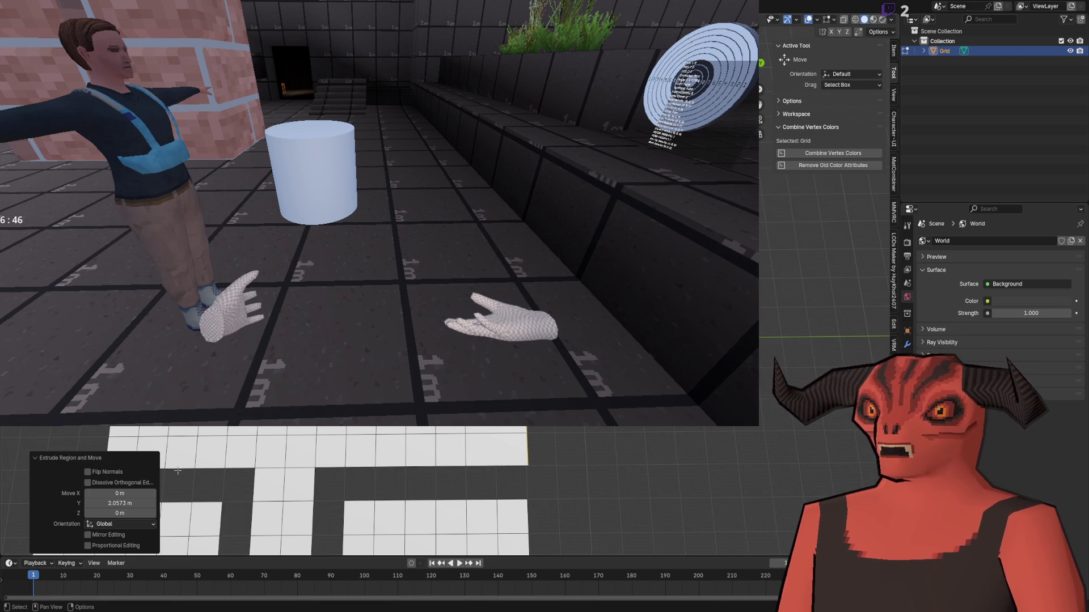
text(2)
click(177, 471)
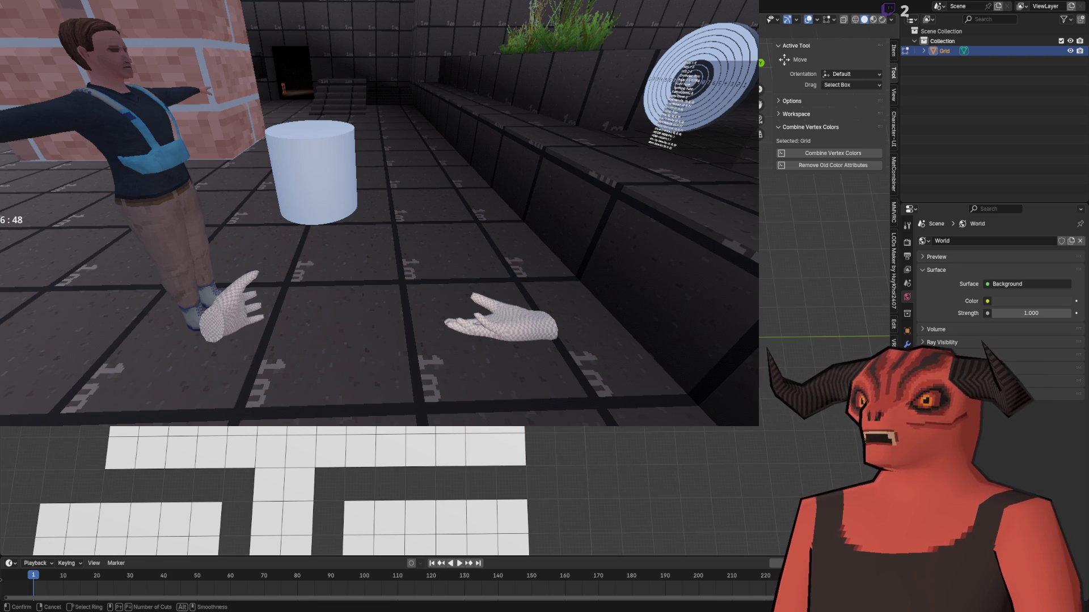
key(alt+e)
key(Escape)
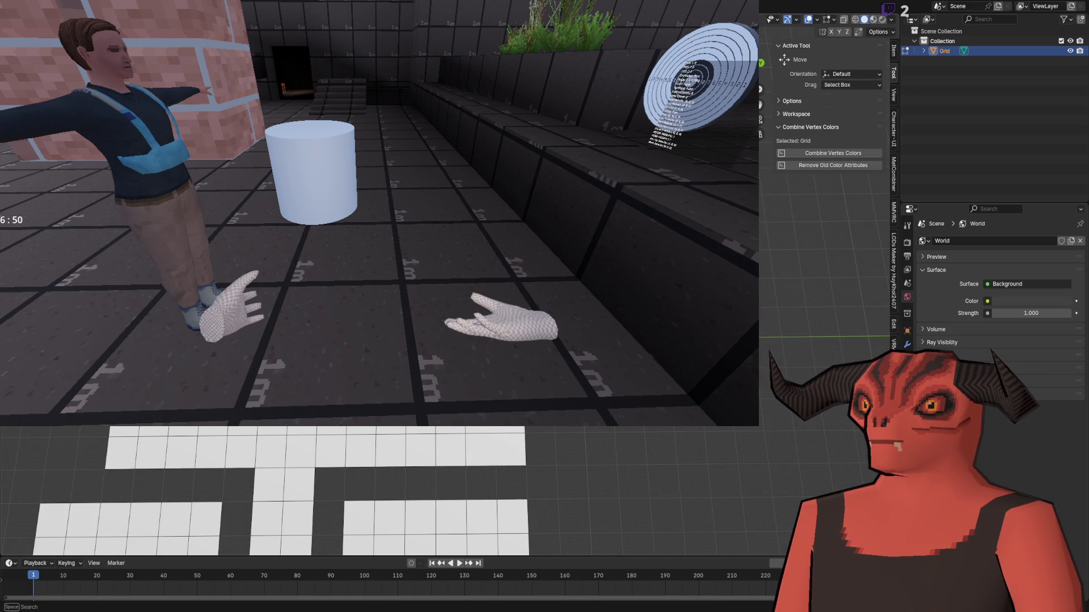
key(ctrl+r)
key(Escape)
right_click(587, 431)
key(Escape)
key(ctrl+z)
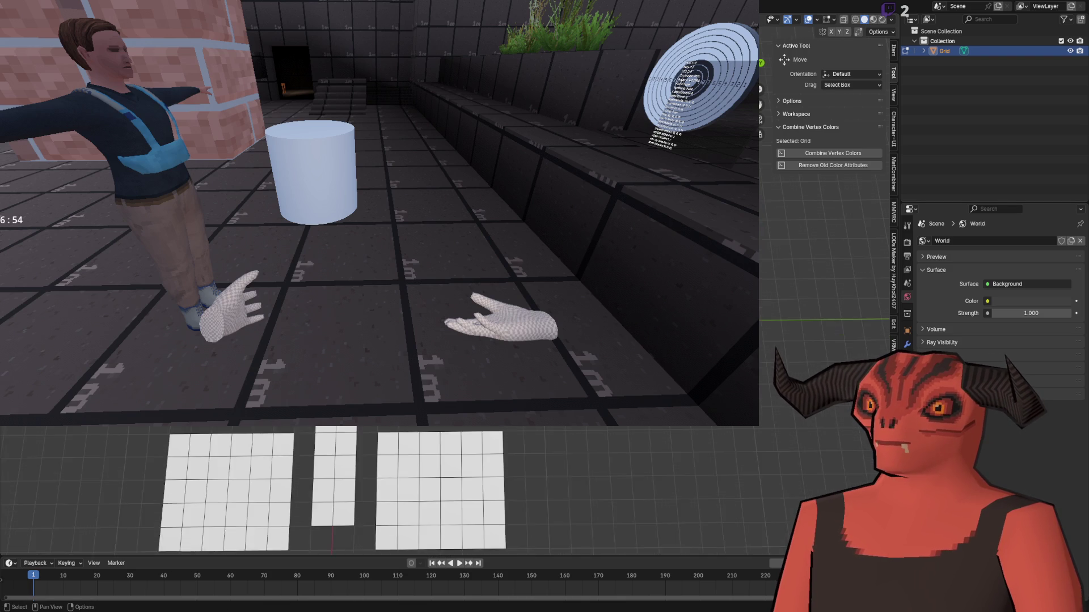
- Move the floor pieces and place a duplicated piece offset 6 m along −Y
key(g)
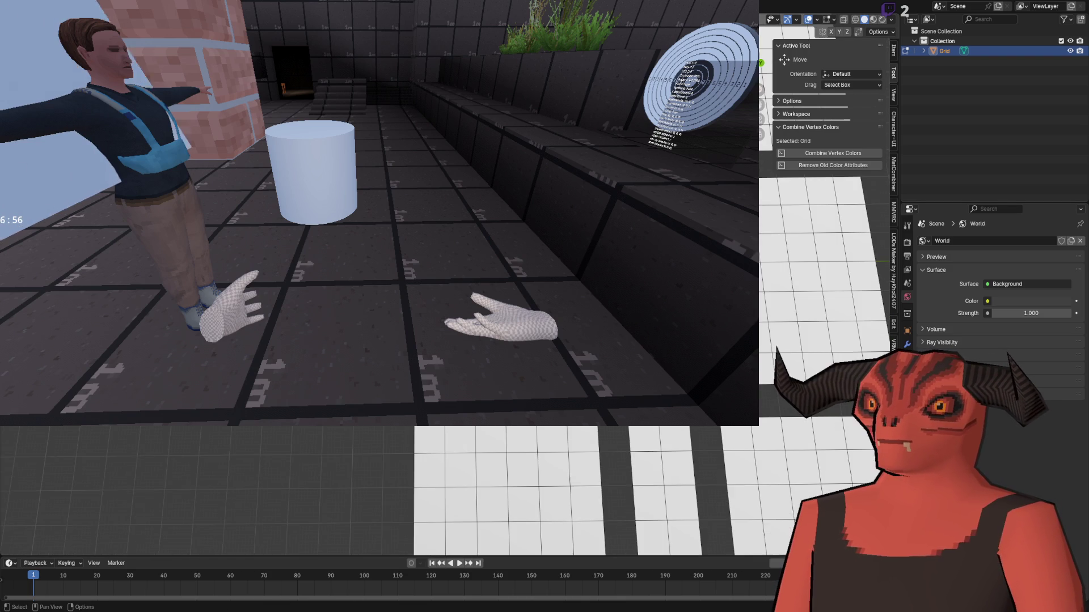
key(Return)
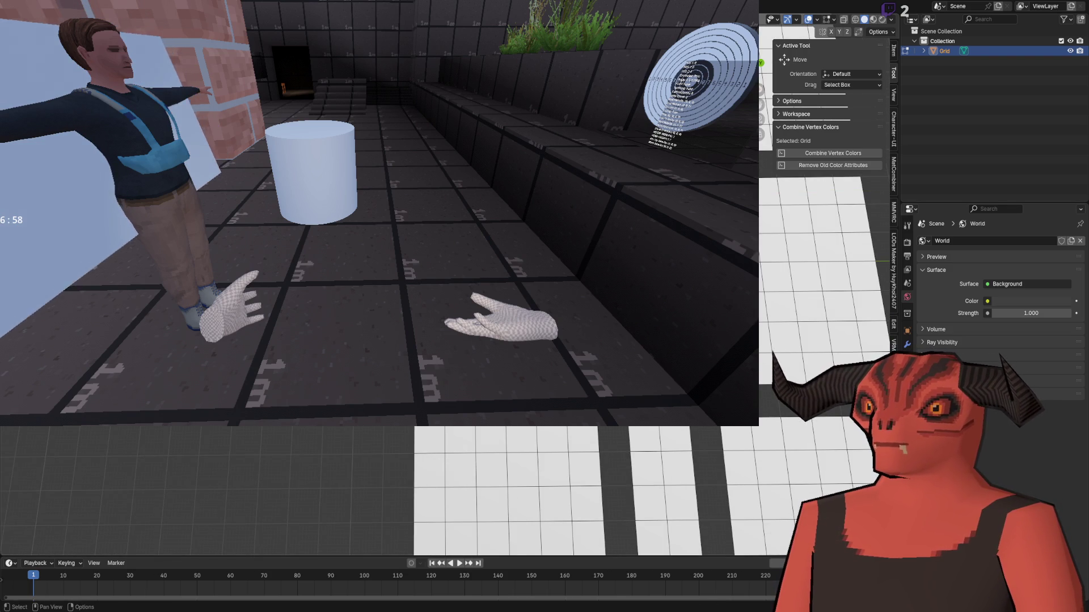
key(g)
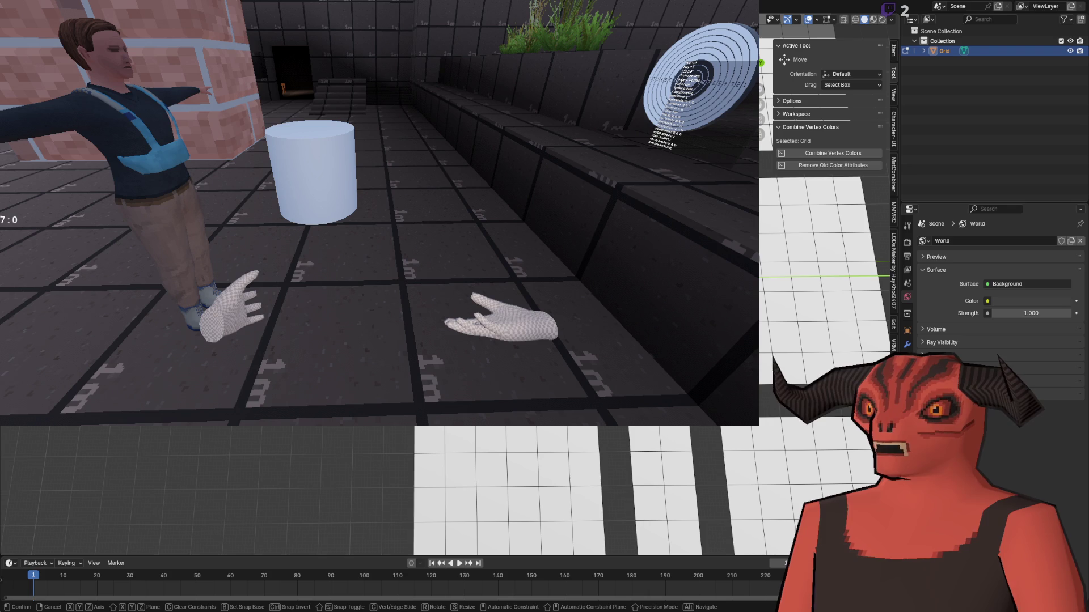
key(Return)
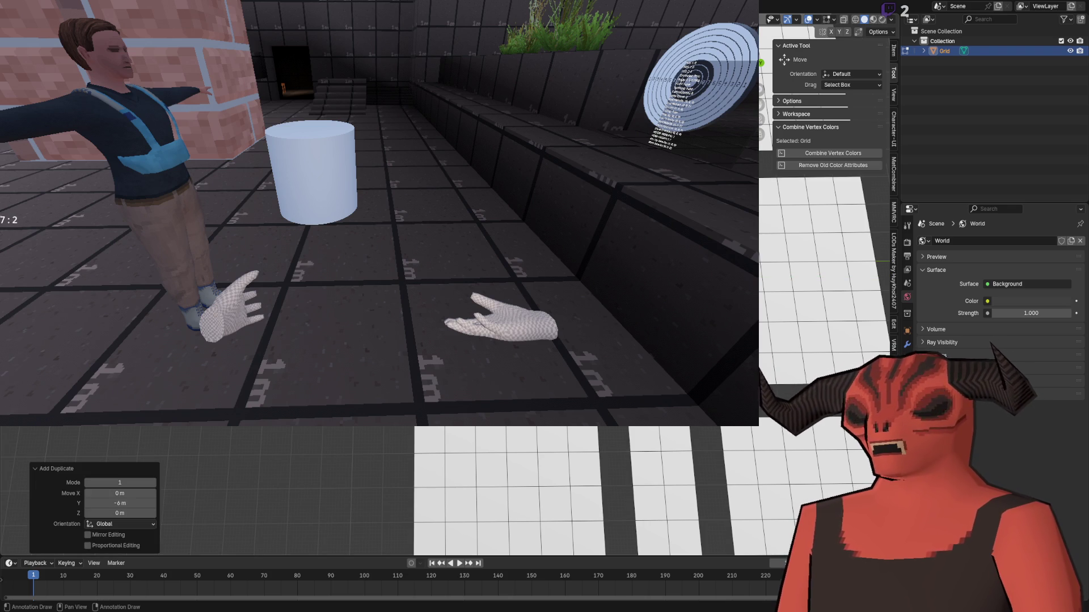
key(alt+Tab)
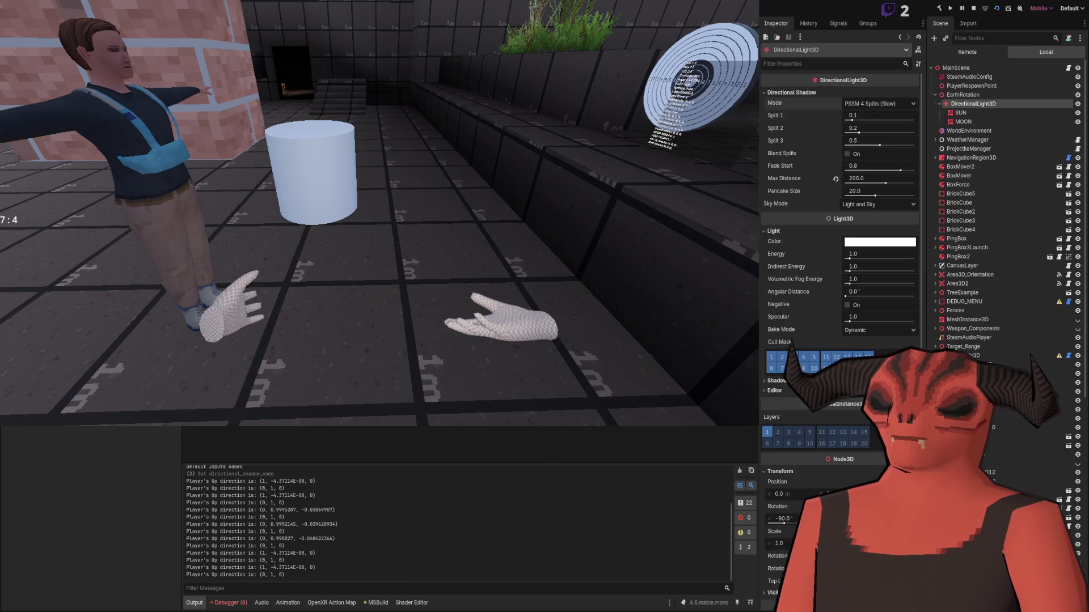
- Stop the running Godot game with F8, review the floor plan, and frame all Blender floor pieces
scroll(272, 388, down, 3)
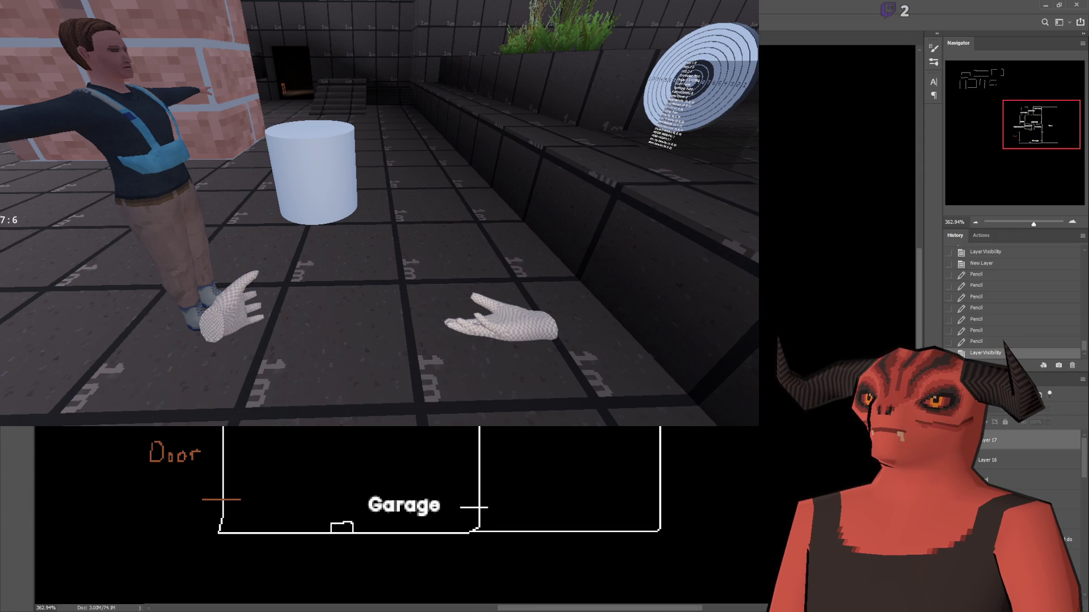
key(alt+Tab)
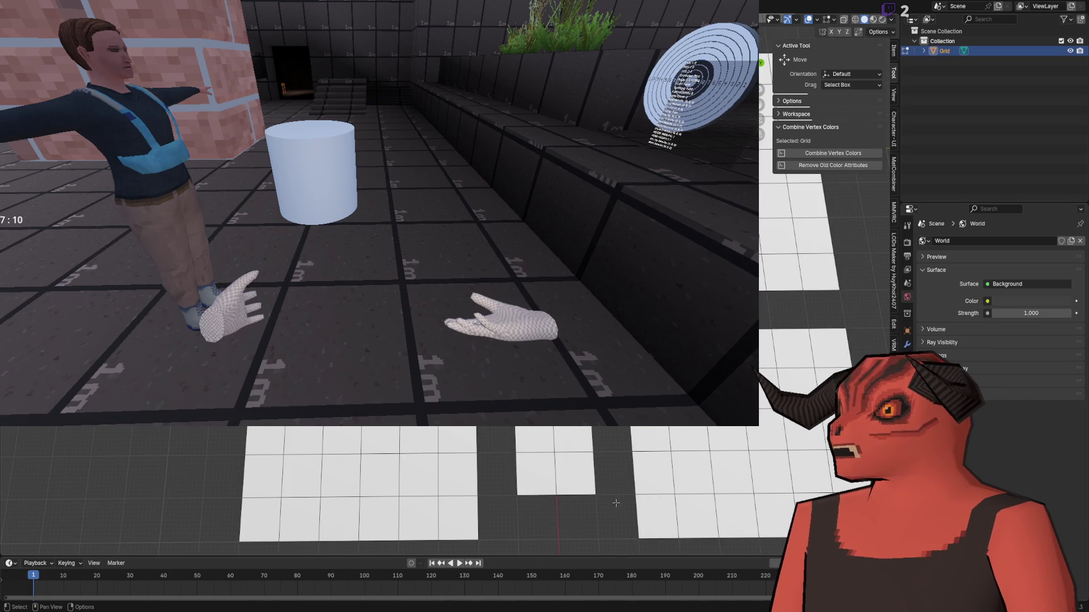
key(alt+Tab)
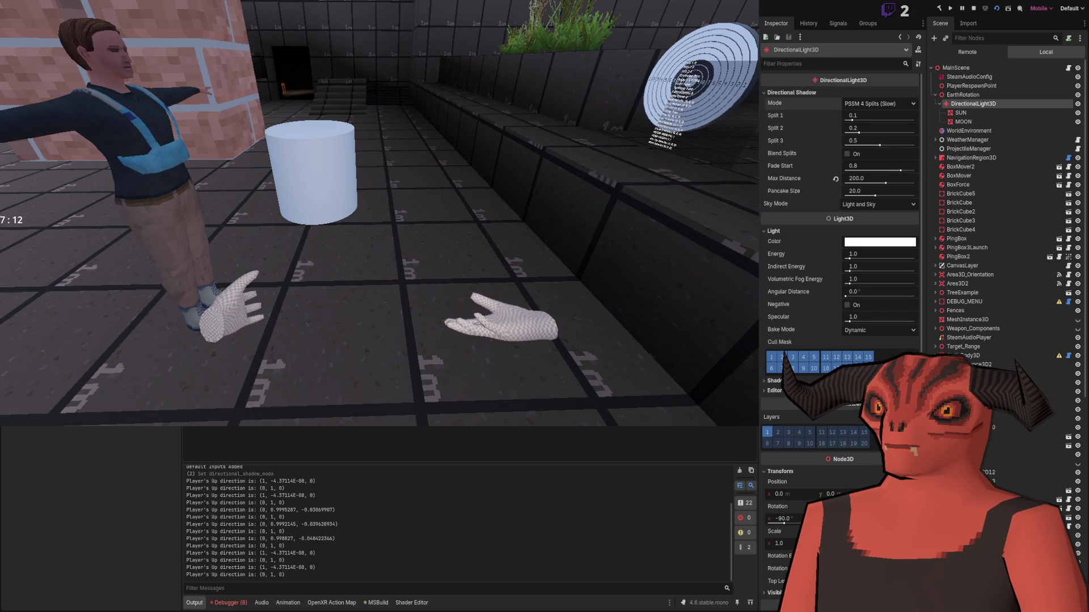
key(F8)
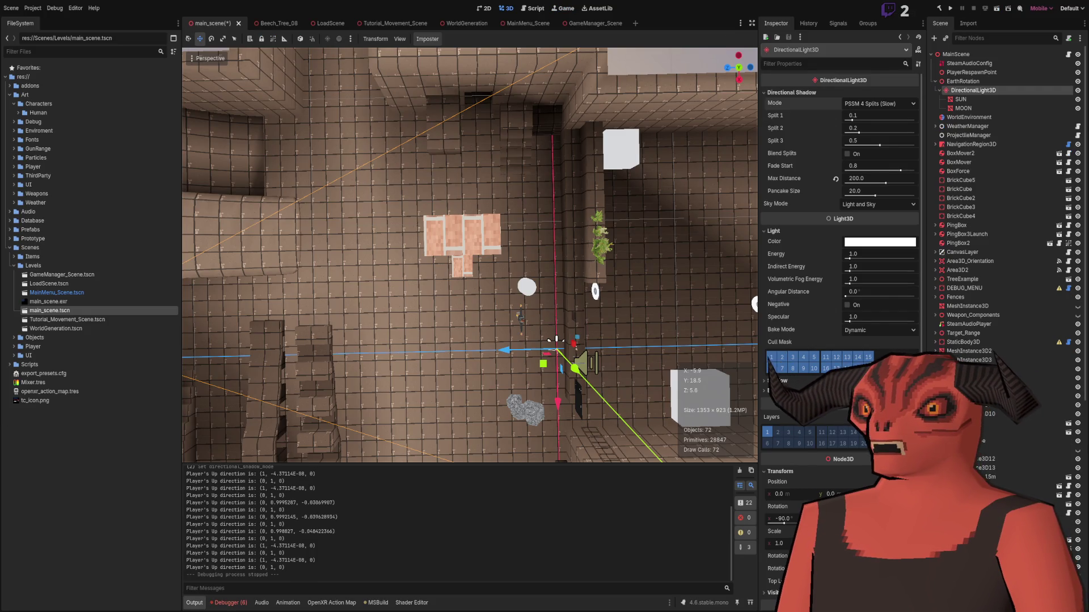
key(alt+Tab)
key(alt+Tab)
scroll(380, 268, up, 5)
key(Home)
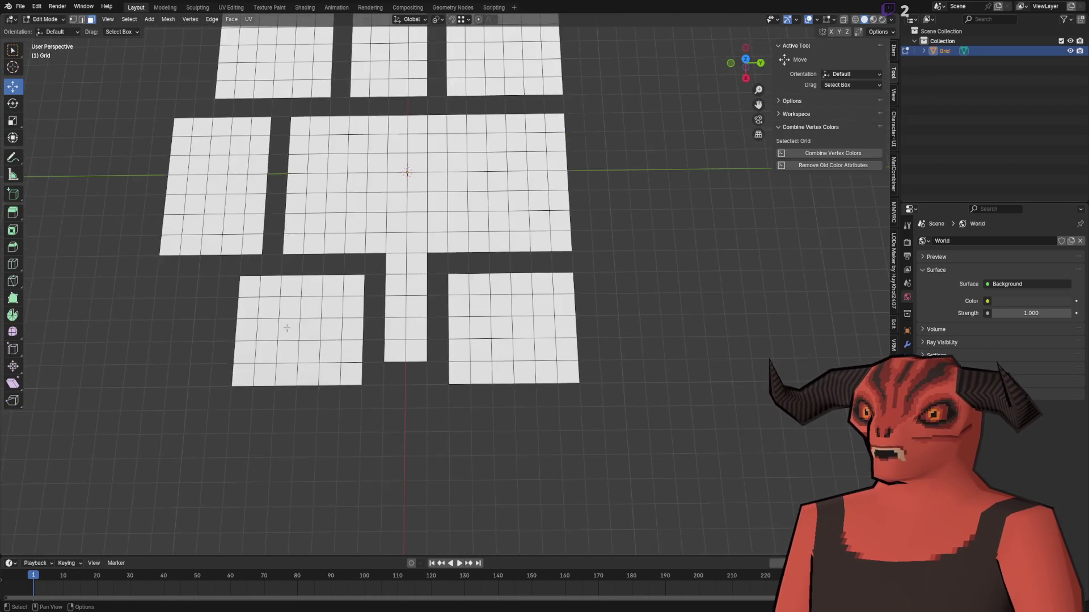
- Box-select the large central floor piece and duplicate it -14 m along X
scroll(347, 208, up, 2)
mouse_move(342, 198)
mouse_down()
mouse_move(610, 299)
mouse_move(603, 309)
mouse_up()
scroll(379, 281, up, 3)
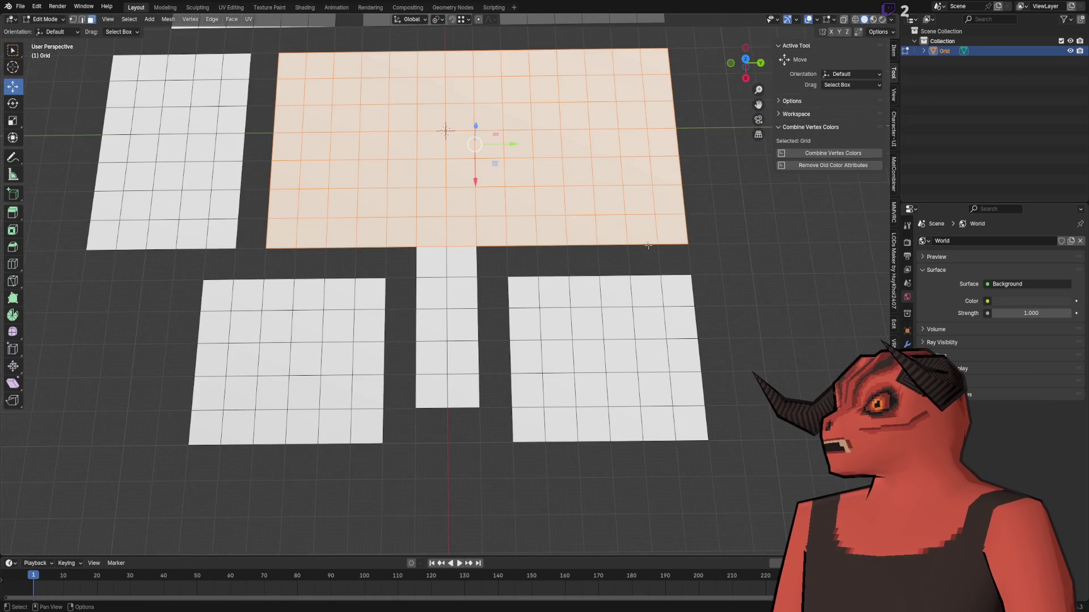
scroll(680, 289, up, 4)
scroll(343, 273, up, 3)
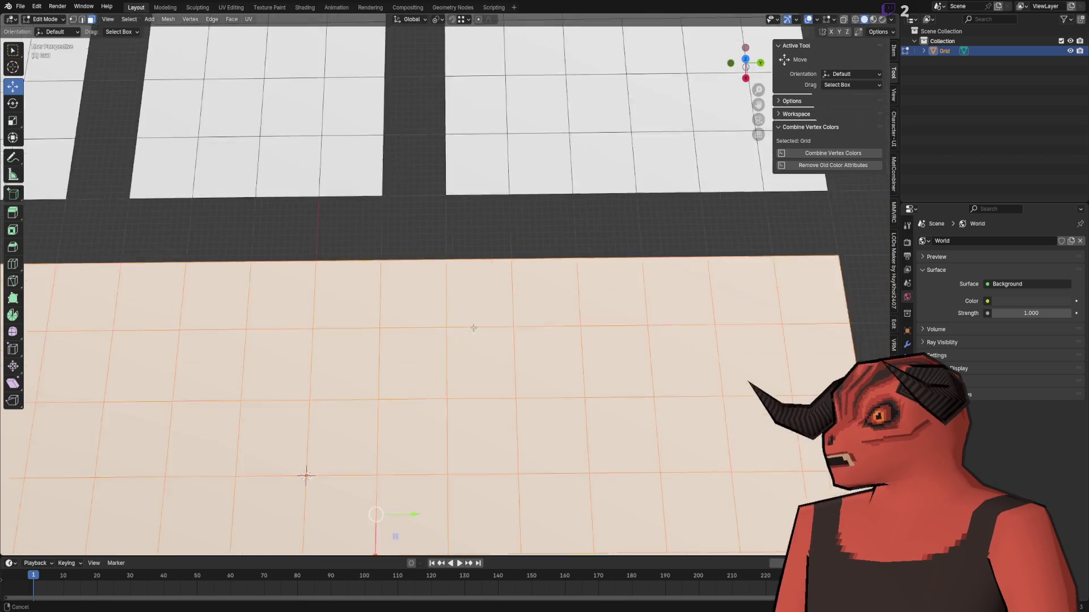
scroll(414, 332, down, 3)
scroll(414, 331, down, 5)
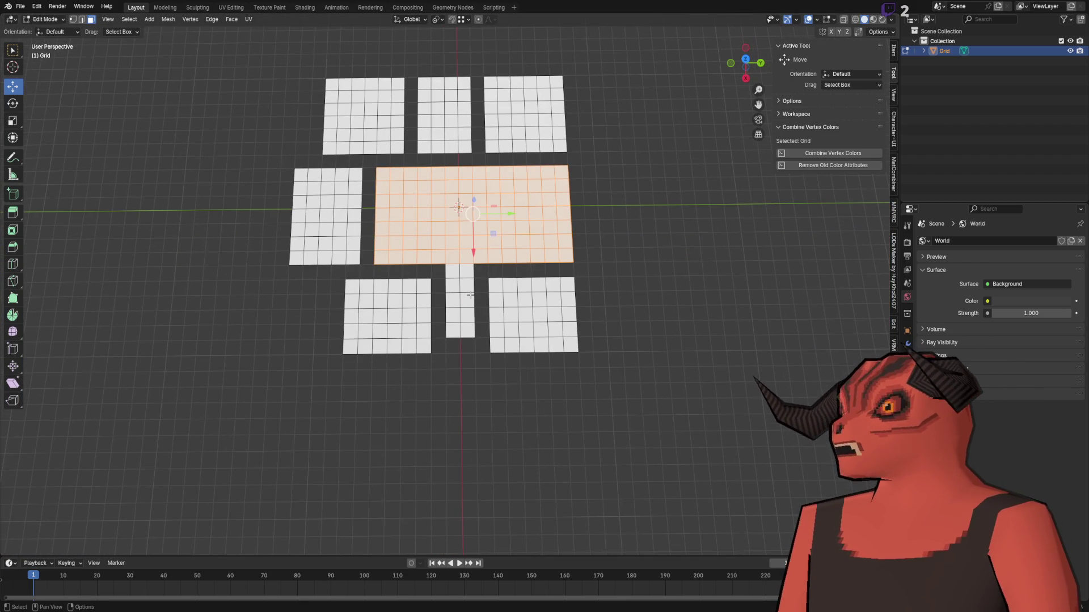
scroll(473, 295, up, 2)
key(g)
key(x)
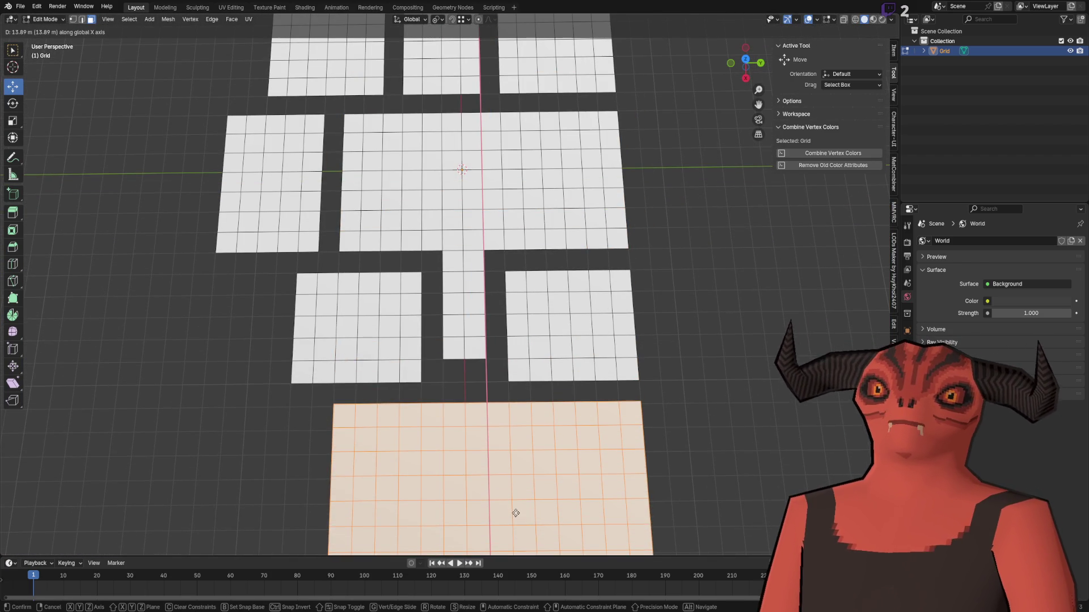
text(-14)
key(Return)
- Set the copy's Move X to 14 m, then select its left four columns and clear the selection
scroll(482, 400, down, 2)
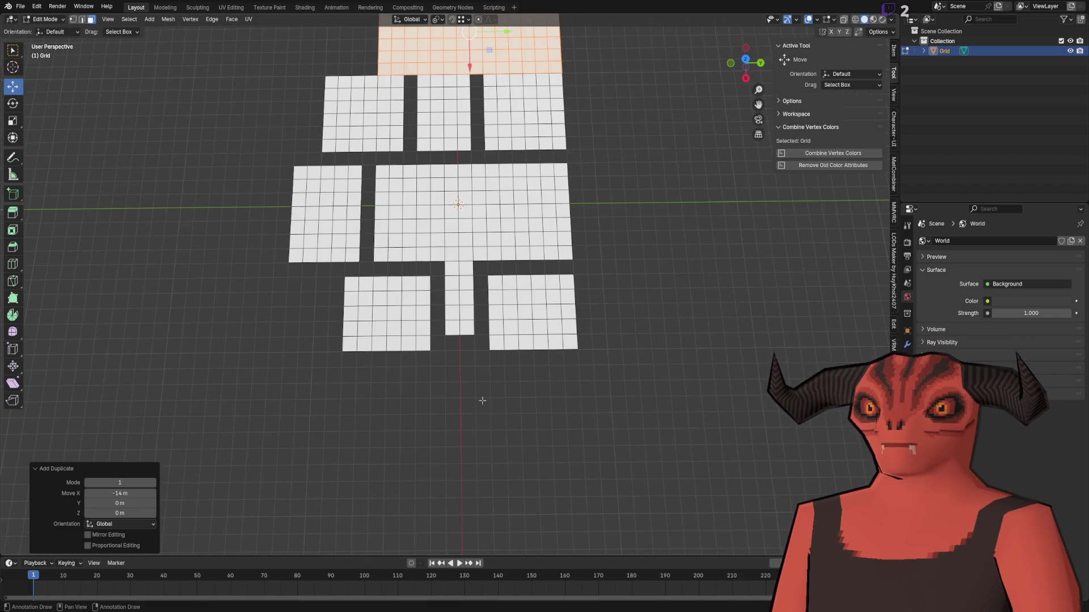
click(150, 493)
text(14)
key(Return)
key(alt+a)
scroll(444, 363, up, 3)
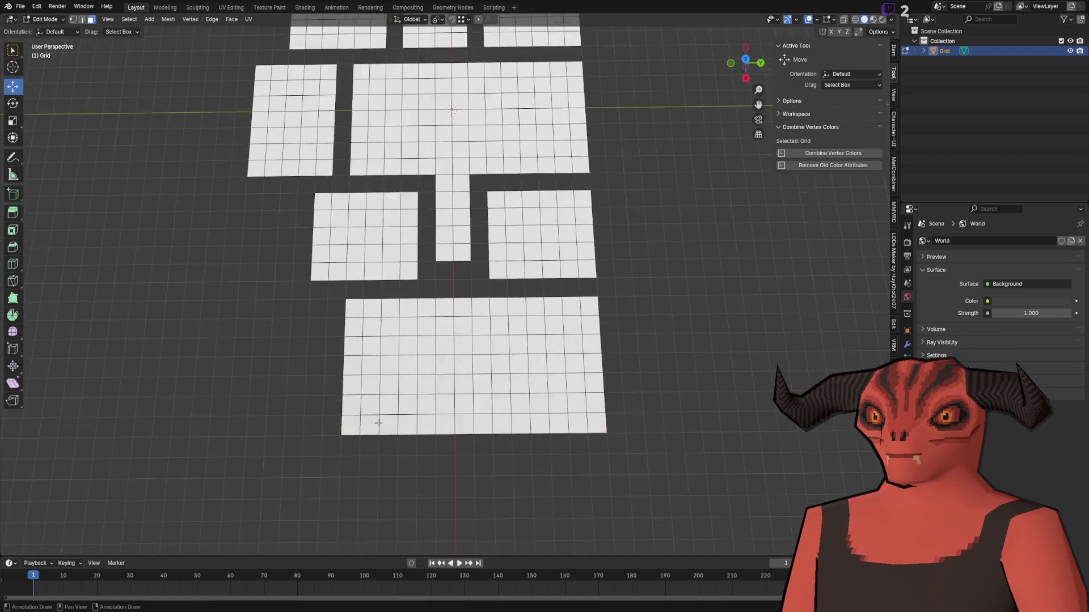
drag(444, 363, 452, 408)
mouse_move(386, 279)
mouse_down()
mouse_move(529, 549)
mouse_move(495, 514)
mouse_up()
scroll(491, 381, down, 2)
scroll(491, 381, up, 3)
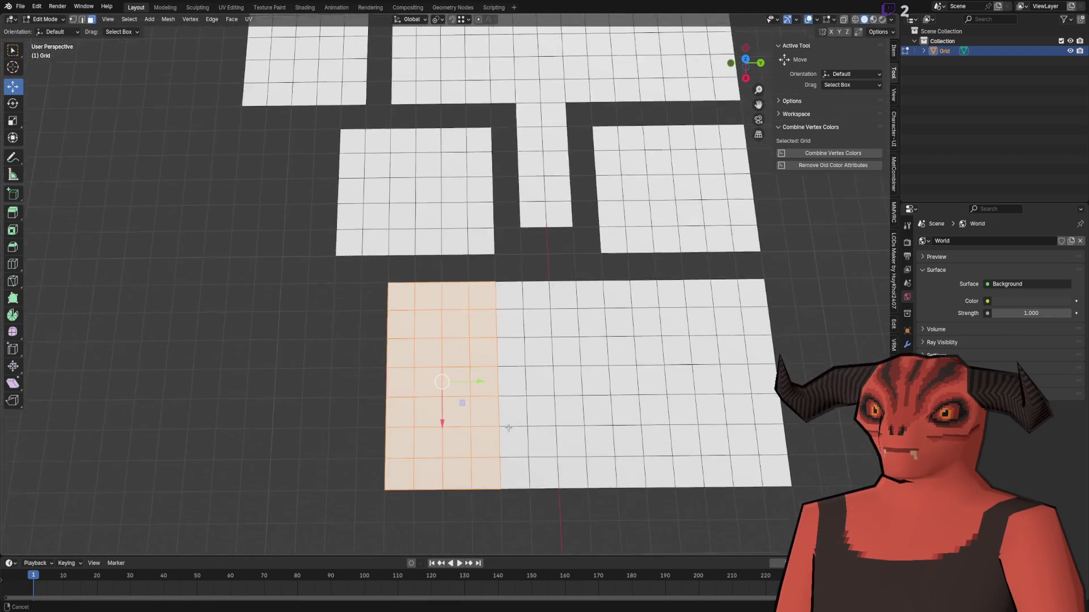
scroll(430, 424, down, 6)
key(alt+a)
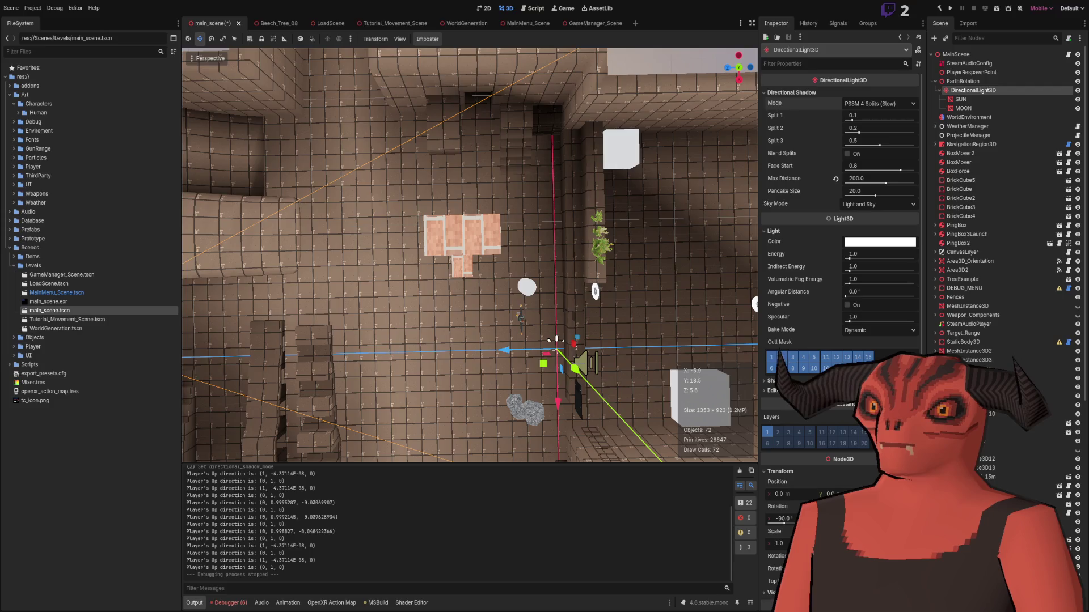
- Select the faces down the bottom grid's left column, then clear the selection
scroll(532, 446, up, 3)
scroll(533, 445, up, 3)
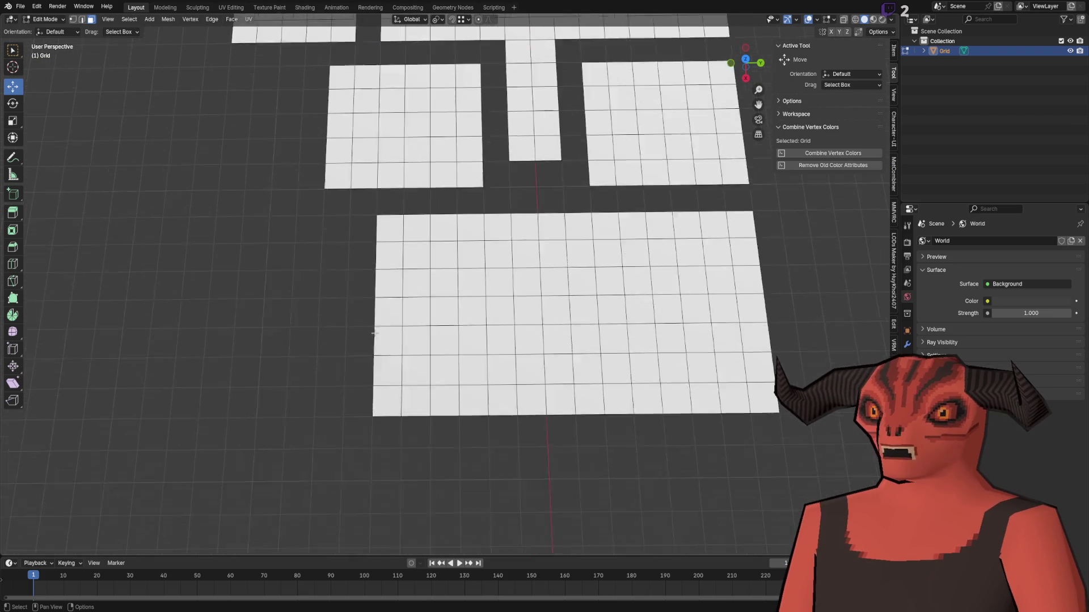
click(376, 215)
shift+click(375, 248)
shift+click(376, 296)
shift+click(374, 317)
shift+click(373, 354)
shift+click(372, 391)
shift+click(371, 428)
scroll(456, 383, down, 2)
key(alt+a)
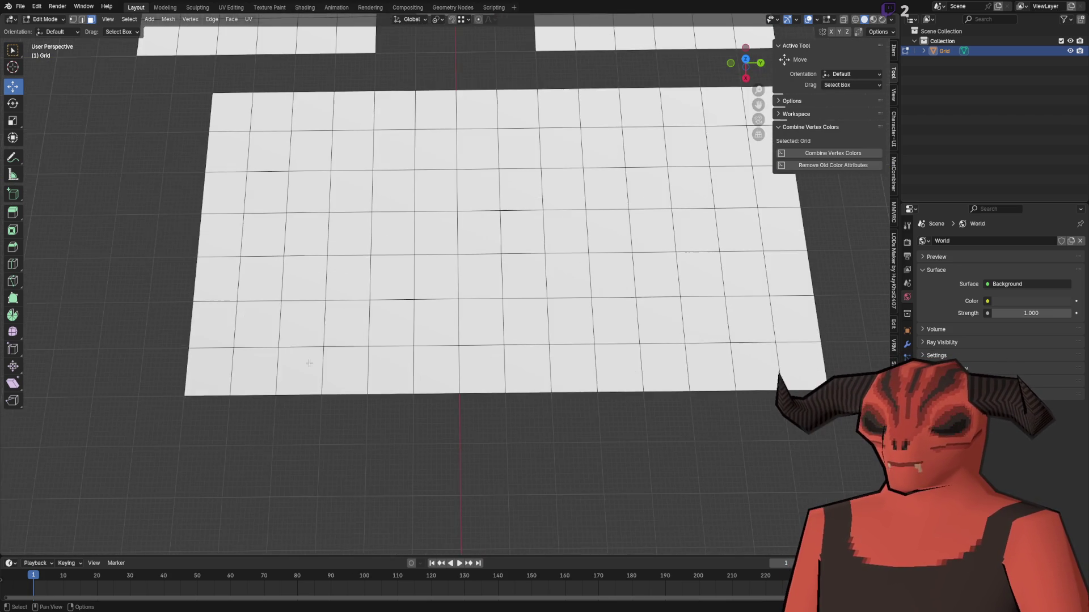
- Copy the bottom three rows 3 m along X to lengthen the grid, then merge by distance
drag(272, 287, 627, 349)
drag(436, 317, 443, 472)
key(ctrl+z)
key(g)
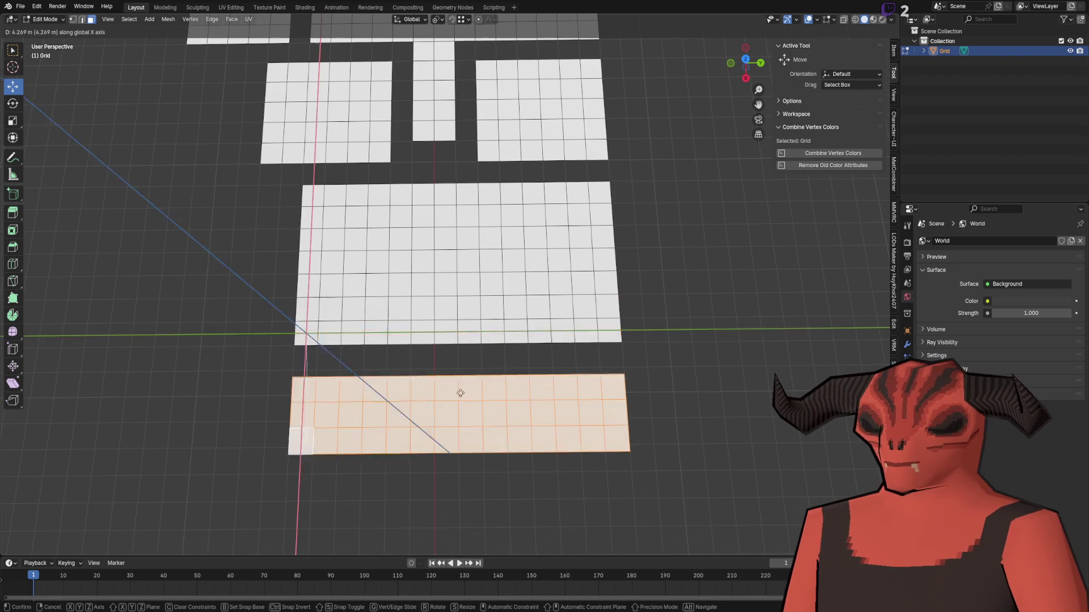
key(x)
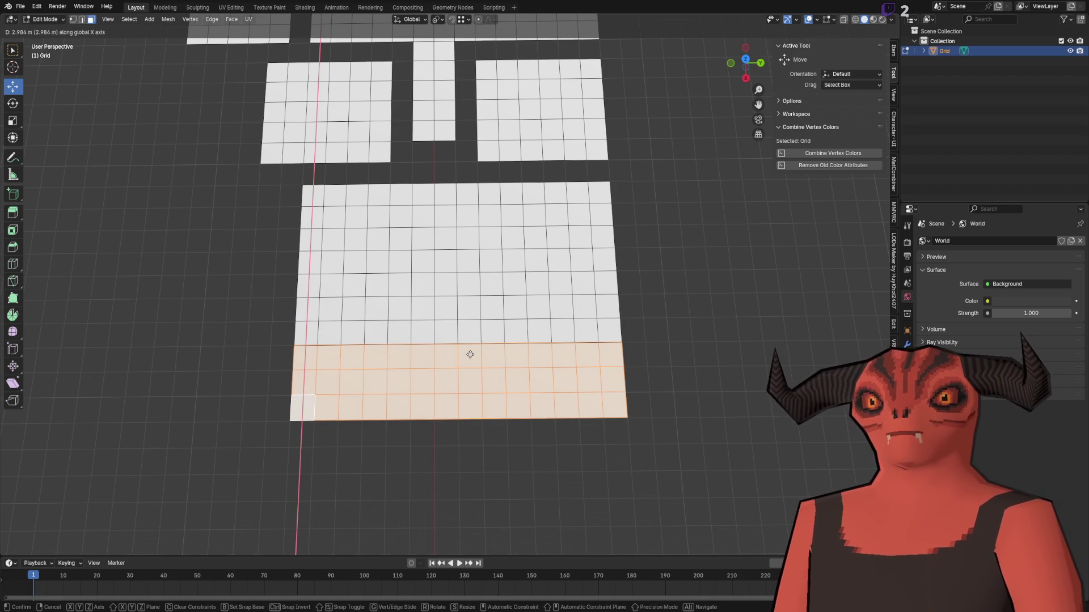
click(470, 355)
key(alt+a)
key(a)
key(m)
click(275, 354)
- Shift the lower grid's left columns outward along Y to widen the floor
drag(310, 187, 454, 489)
click(352, 200)
shift+click(375, 200)
shift+click(398, 200)
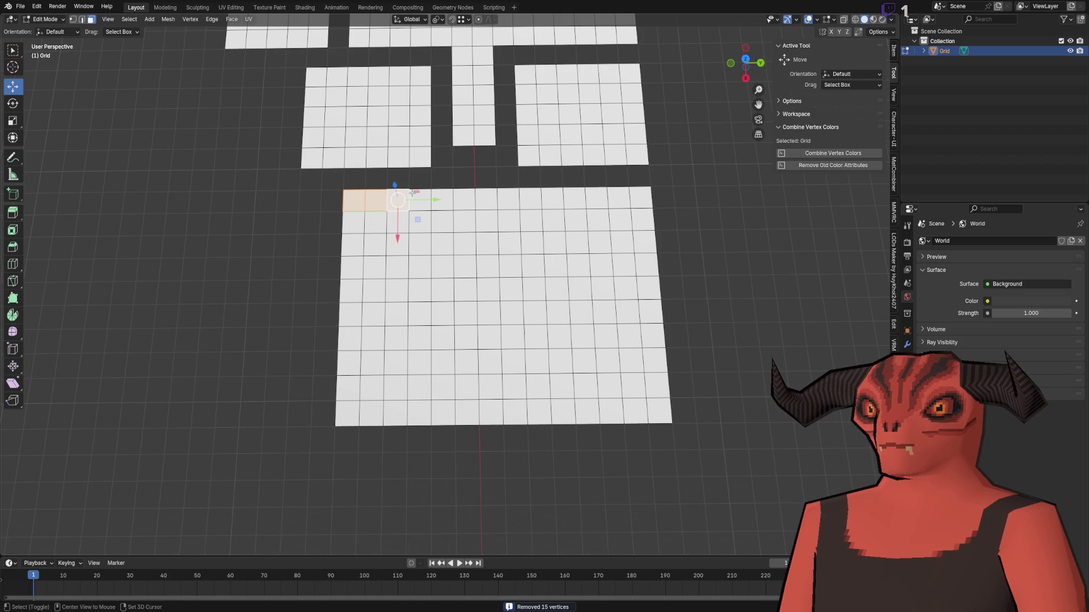
ctrl+click(642, 194)
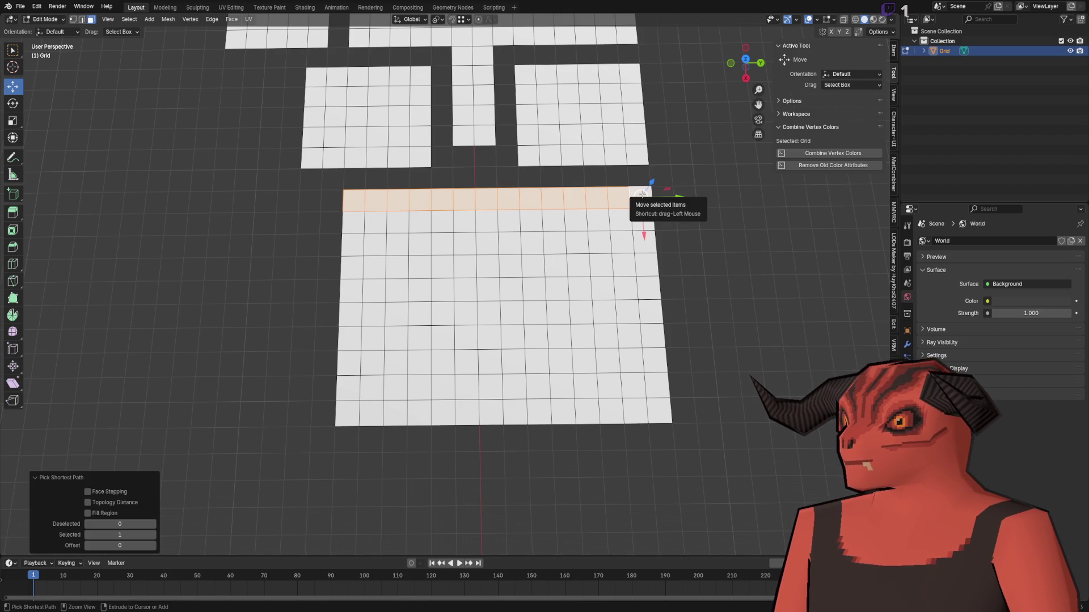
scroll(573, 244, up, 4)
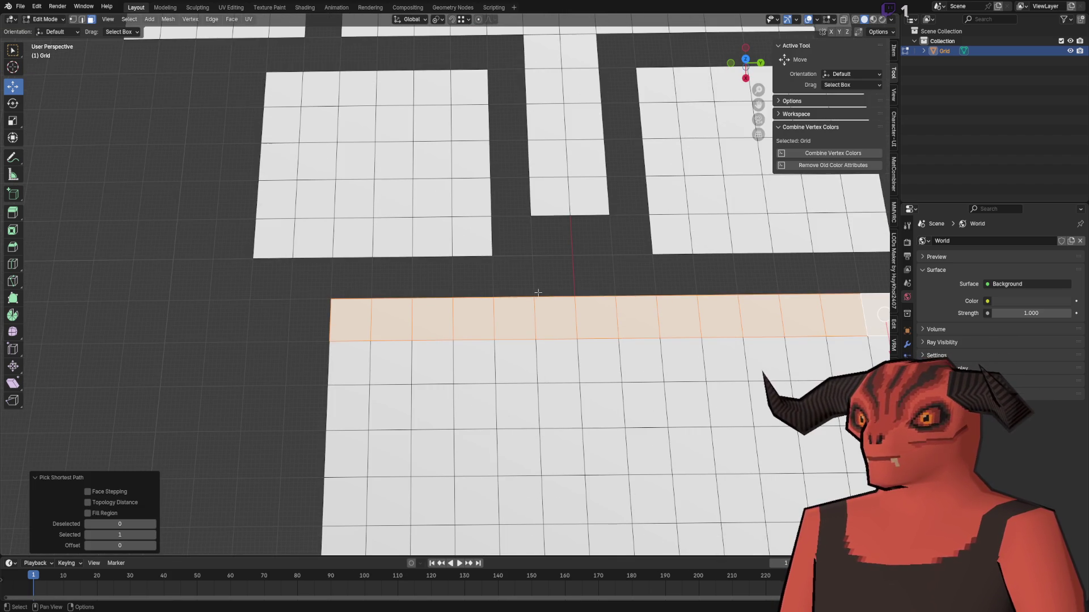
scroll(450, 300, down, 3)
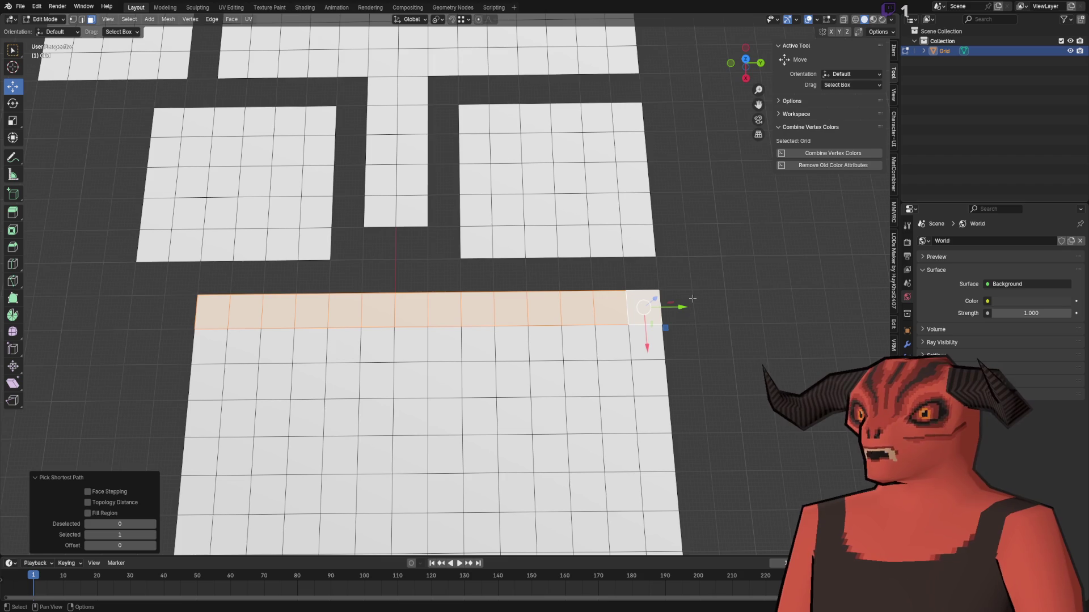
scroll(666, 299, down, 3)
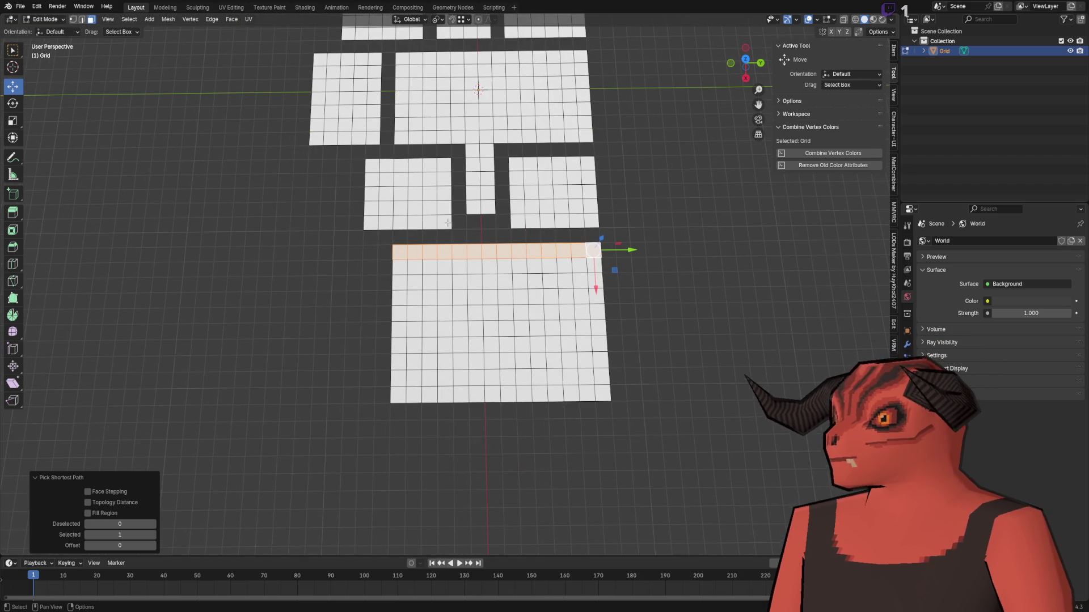
mouse_move(357, 250)
mouse_down()
mouse_move(445, 530)
mouse_move(480, 513)
mouse_up()
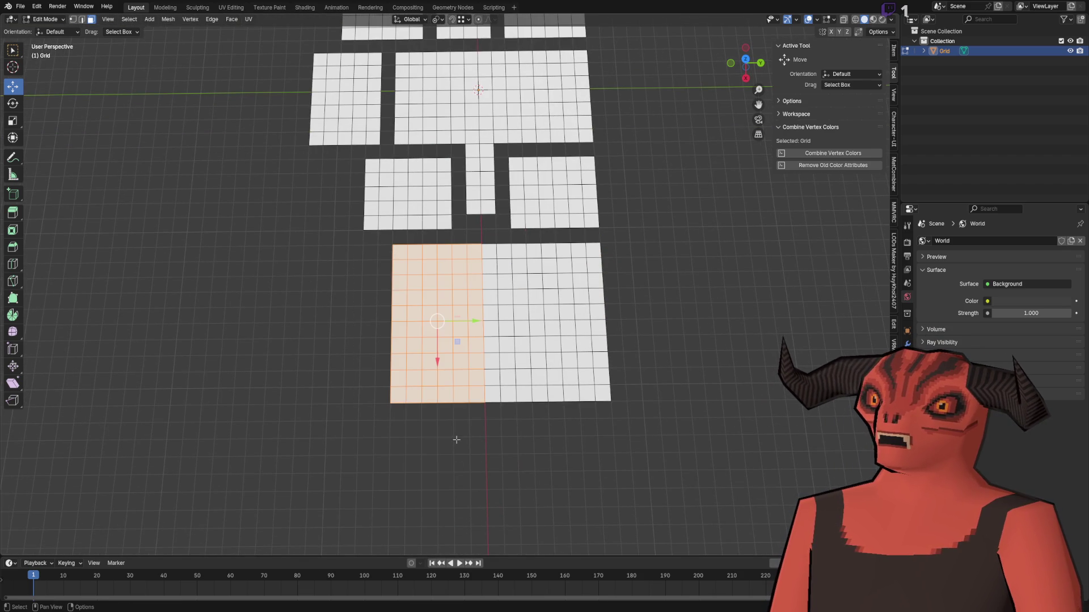
key(g)
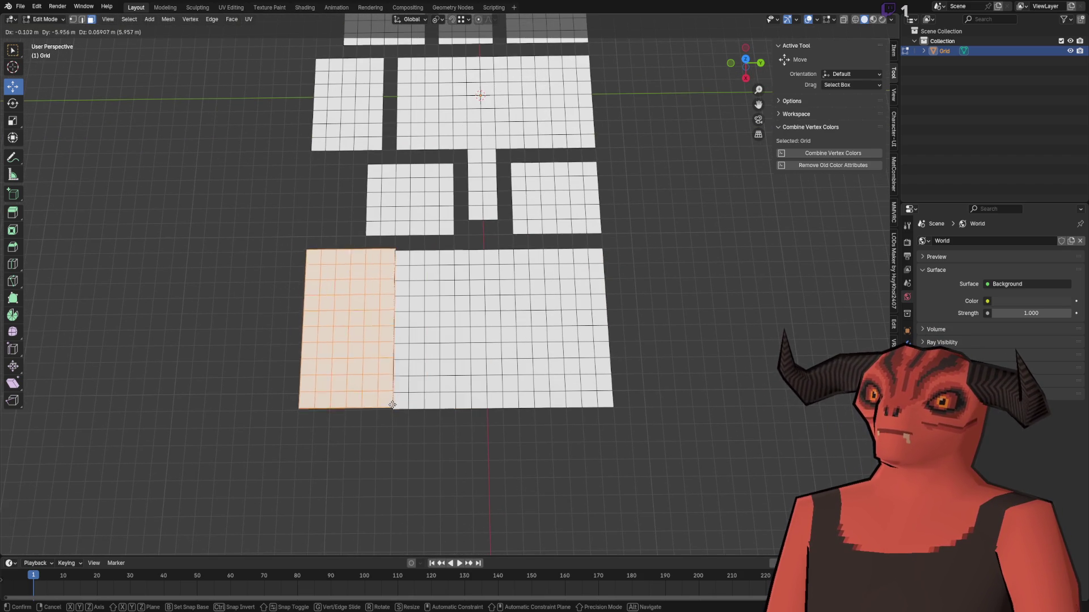
key(y)
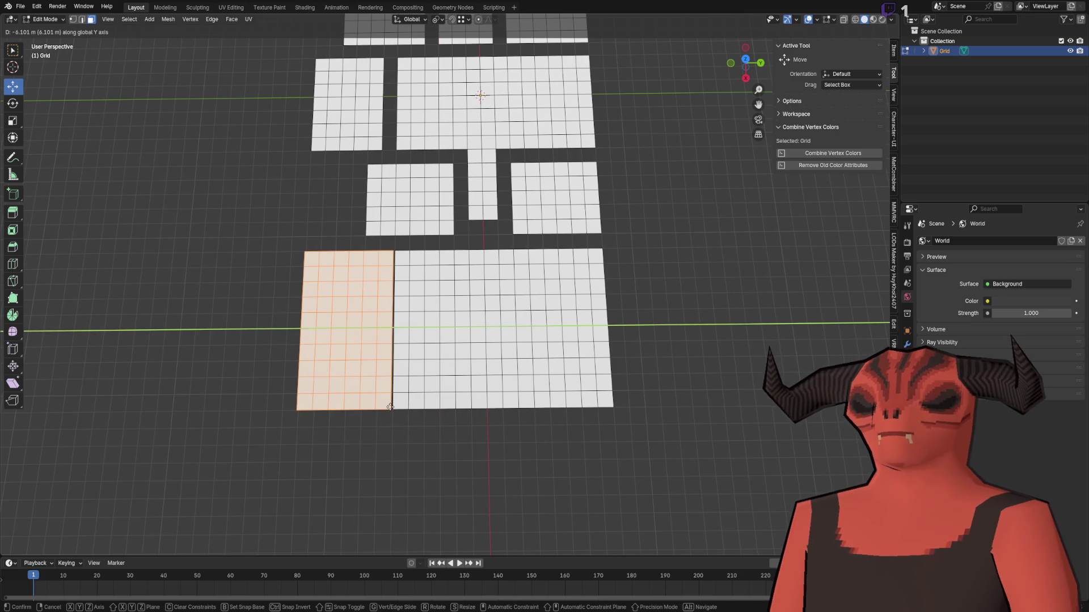
click(390, 407)
- Select all vertices and merge by distance, welding the new faces and removing 11 vertices
click(445, 418)
key(1)
key(a)
key(n)
key(n)
key(m)
click(447, 416)
click(515, 454)
scroll(516, 423, up, 2)
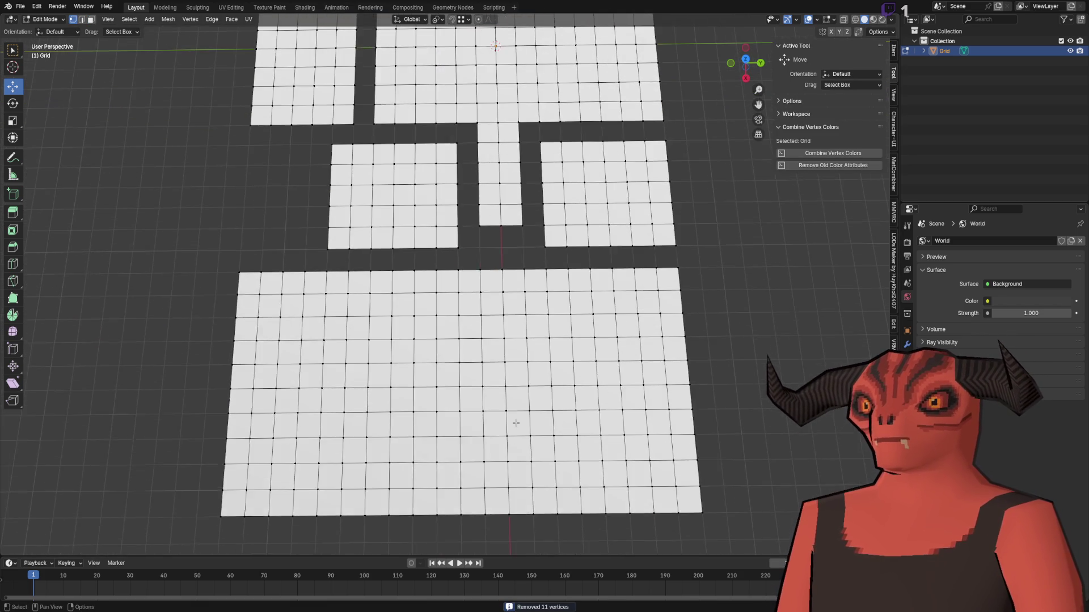
scroll(516, 423, down, 5)
scroll(434, 348, up, 1)
scroll(454, 368, up, 1)
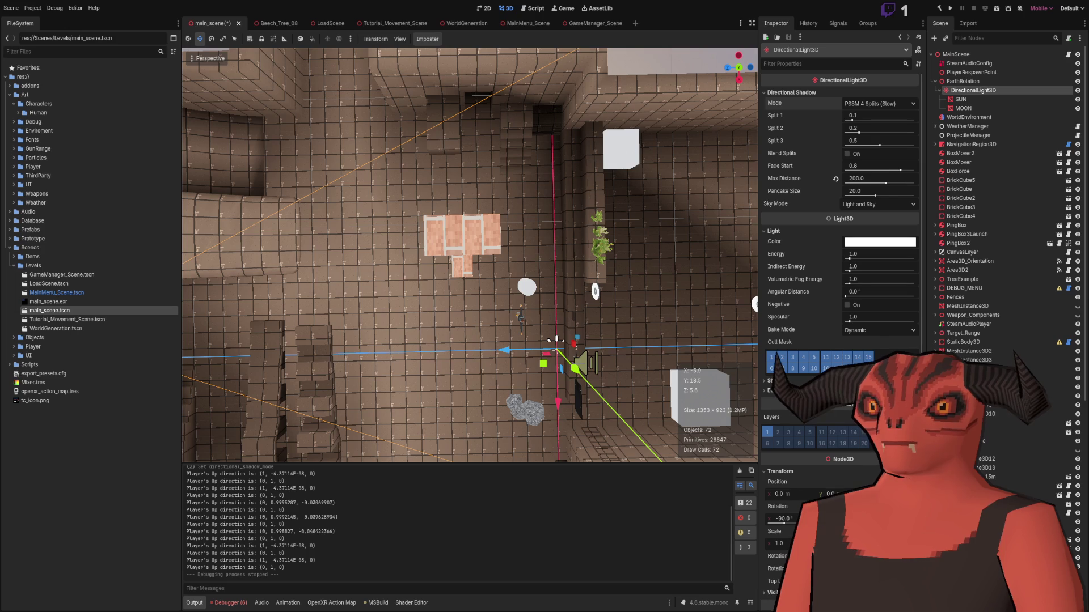
- Select the whole large bottom grid and drag a duplicate of it along Y to the right
mouse_move(189, 336)
mouse_down()
mouse_move(517, 488)
mouse_move(479, 351)
mouse_up()
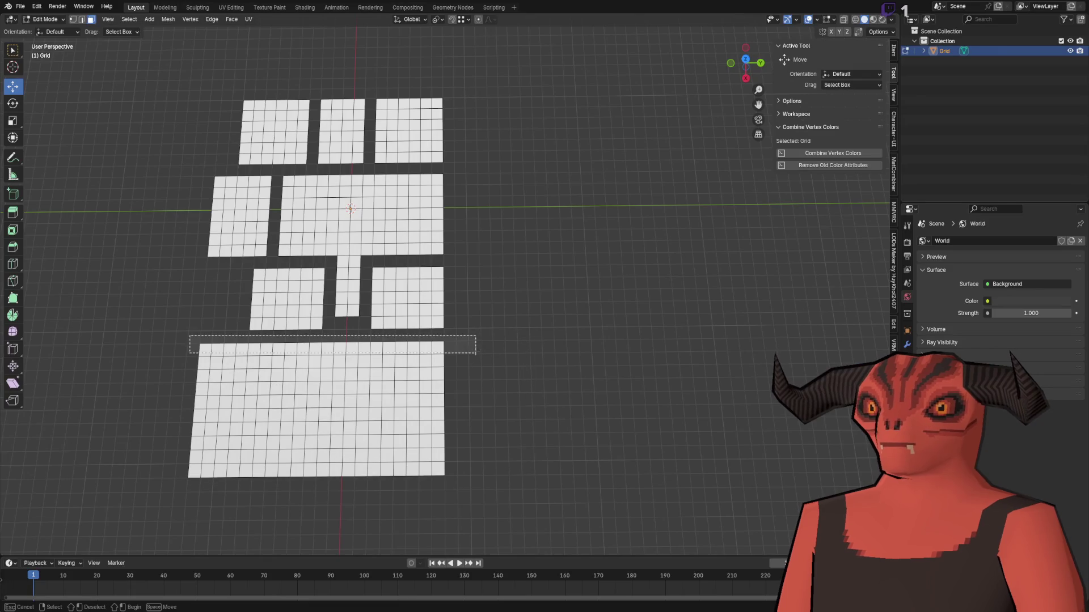
key(alt+a)
mouse_move(171, 332)
mouse_down()
mouse_move(389, 513)
mouse_move(596, 516)
mouse_up()
mouse_move(474, 348)
mouse_down()
mouse_move(765, 376)
mouse_move(573, 381)
mouse_up()
- Set the duplicate's Y offset to 21 m, leaving a small gap from the existing rooms
click(572, 381)
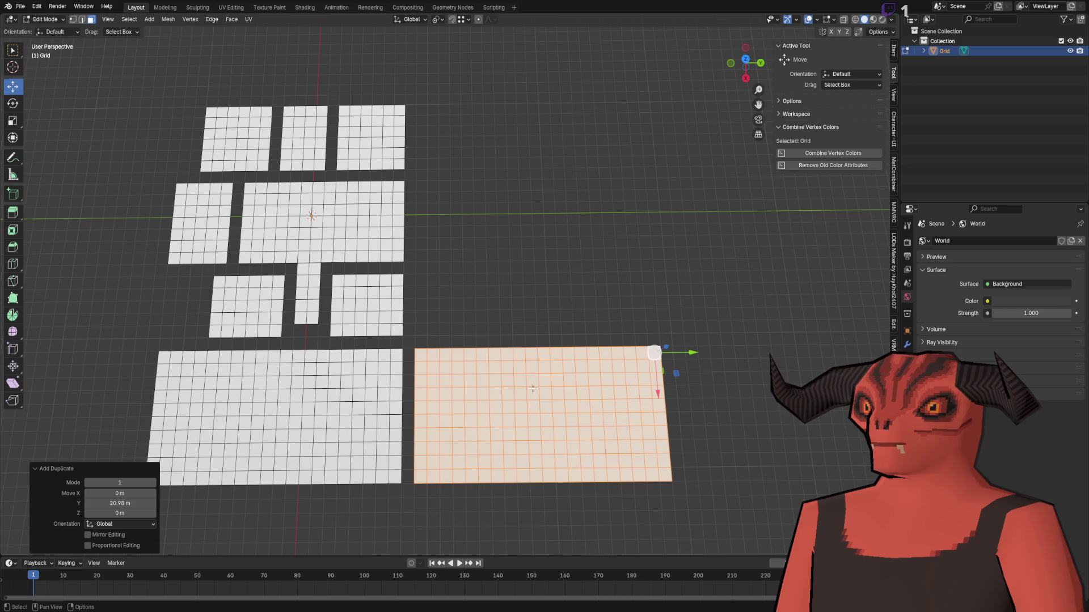
click(110, 503)
text(20)
key(Return)
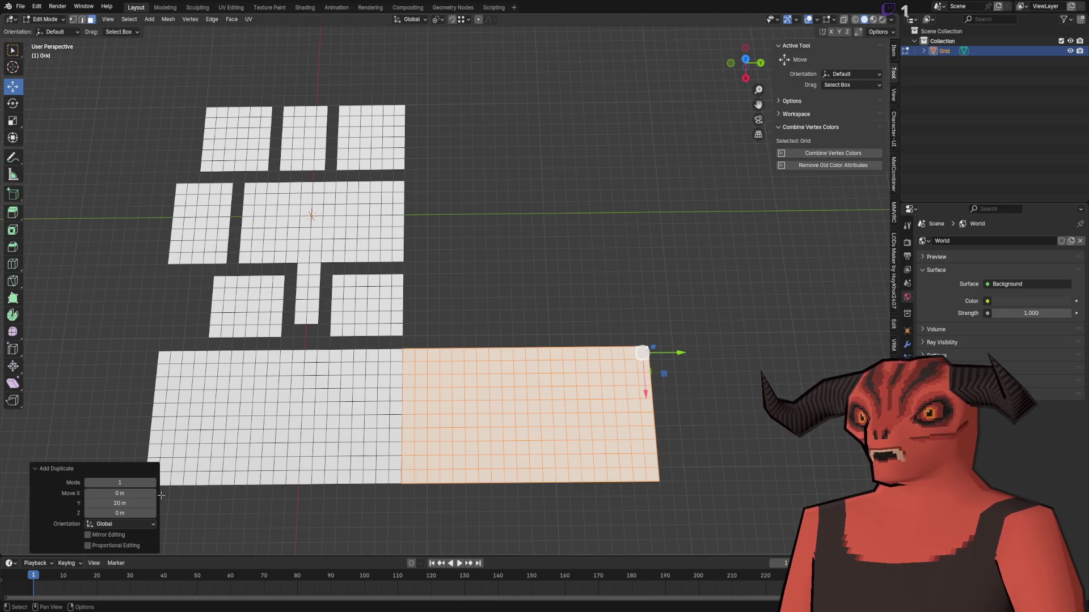
click(110, 502)
text(21)
key(Return)
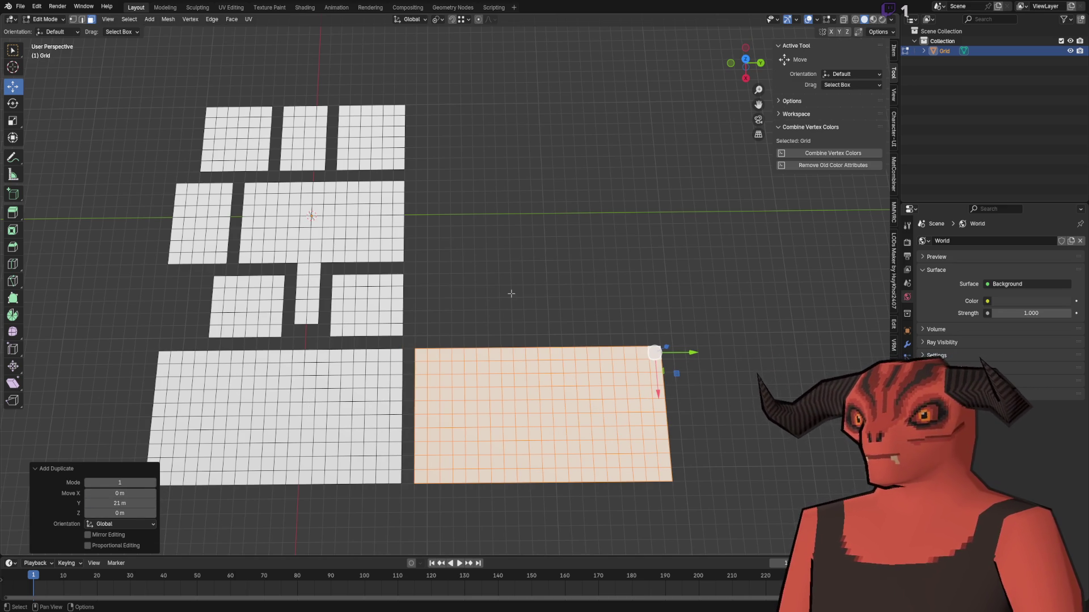
- Copy the right-hand grid twice along X at -10 m steps, making it three sections long
click(511, 293)
key(a)
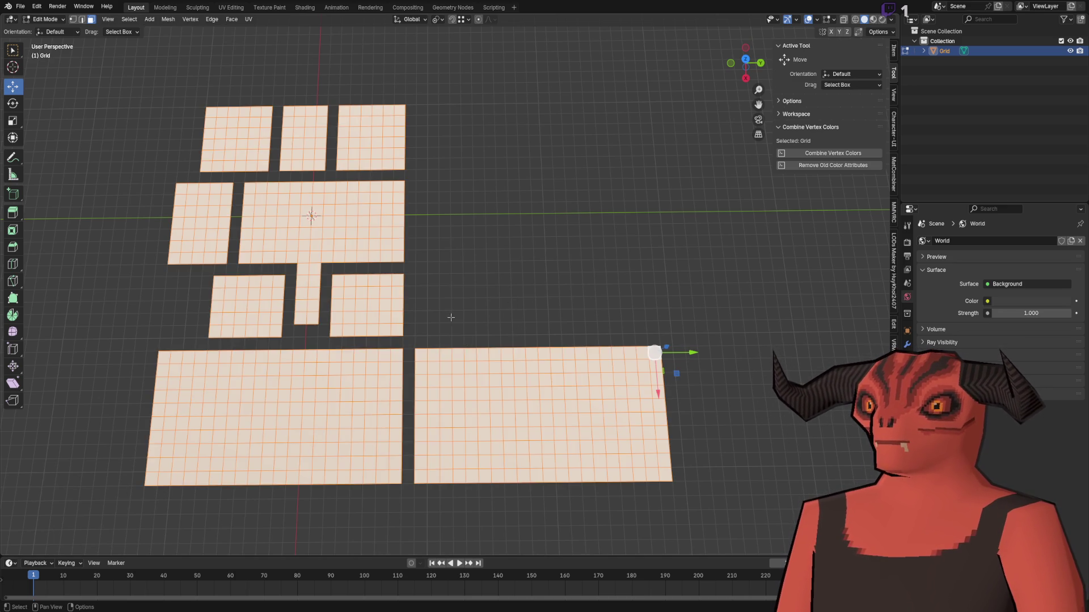
click(508, 406)
key(ctrl+l)
key(shift+d)
key(x)
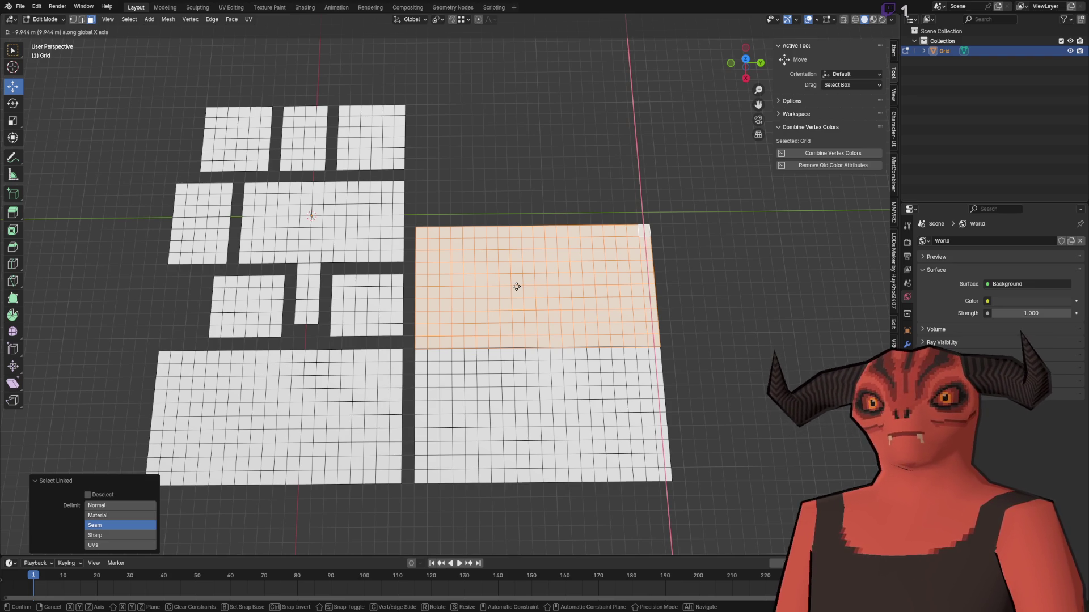
text(-10)
key(Return)
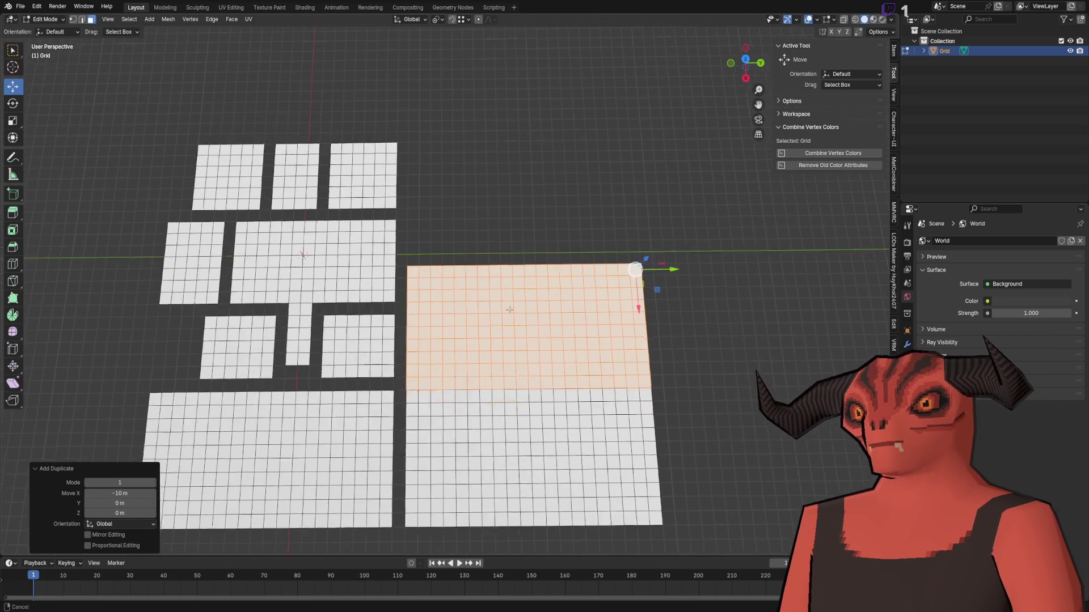
key(l)
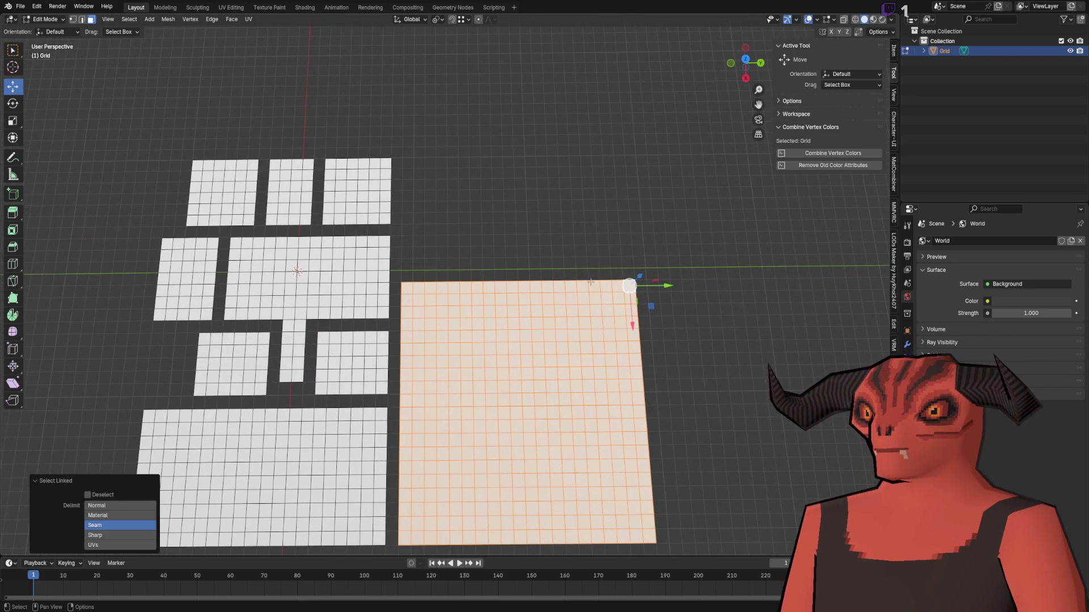
key(ctrl+z)
key(shift+d)
key(x)
click(585, 226)
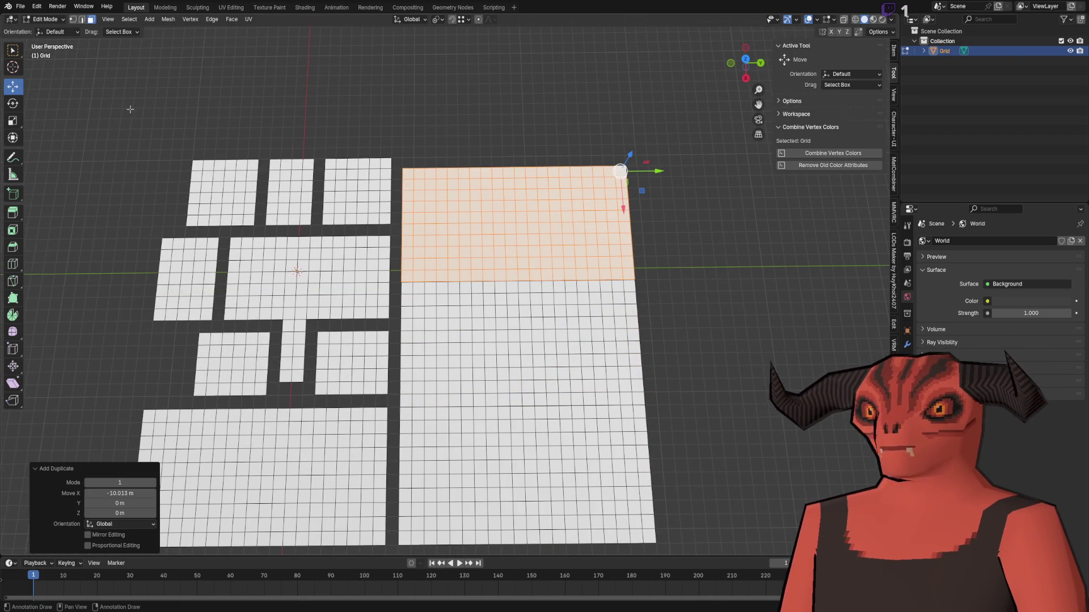
text(-1)
key(Return)
key(alt+a)
- Select all and merge by distance, removing 42 duplicate vertices
scroll(482, 313, up, 2)
key(a)
key(n)
key(m)
click(482, 315)
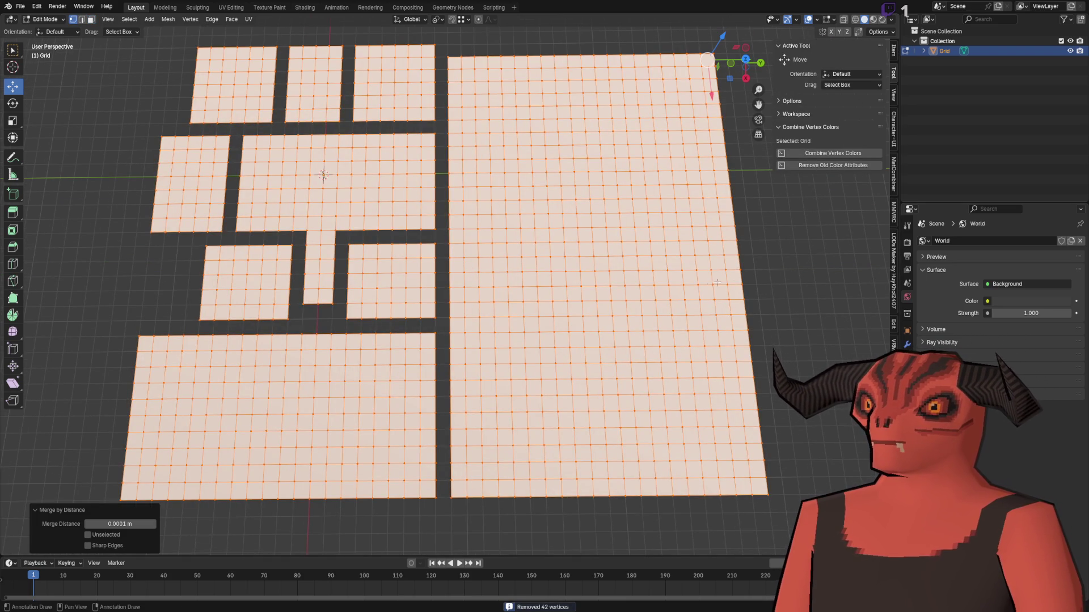
key(alt+a)
scroll(717, 282, up, 3)
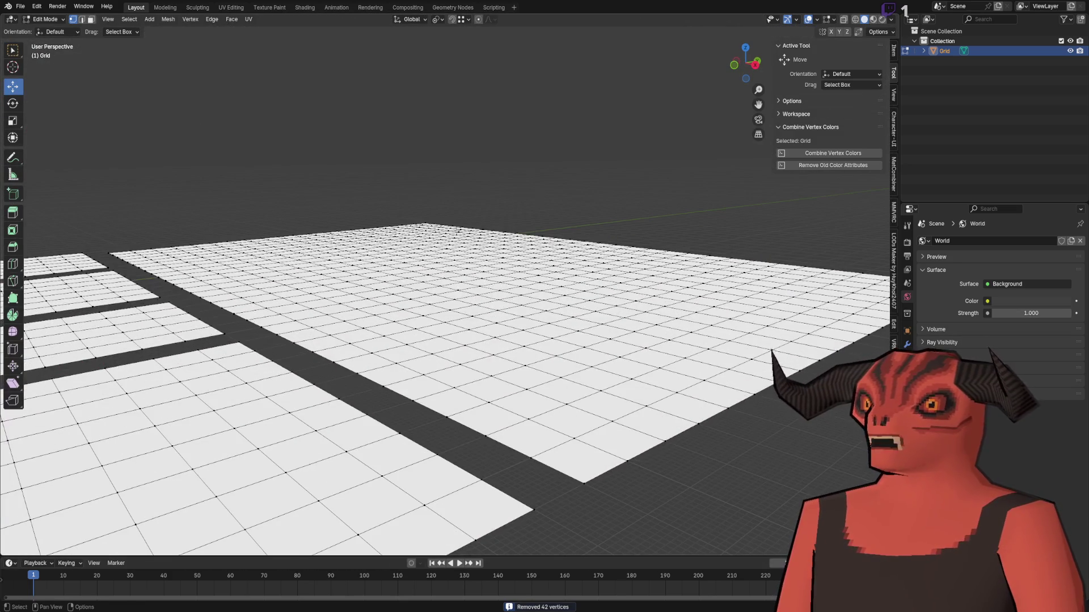
- Extrude the large panel's boundary edges straight up along Z into walls 3 high
key(2)
alt+click(302, 234)
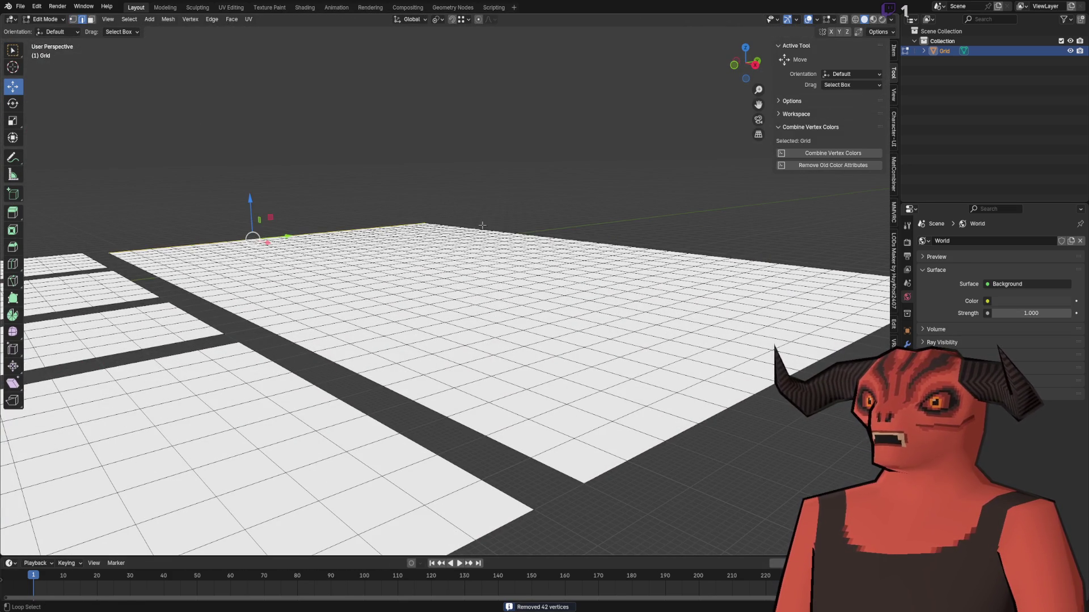
drag(482, 225, 502, 283)
key(e)
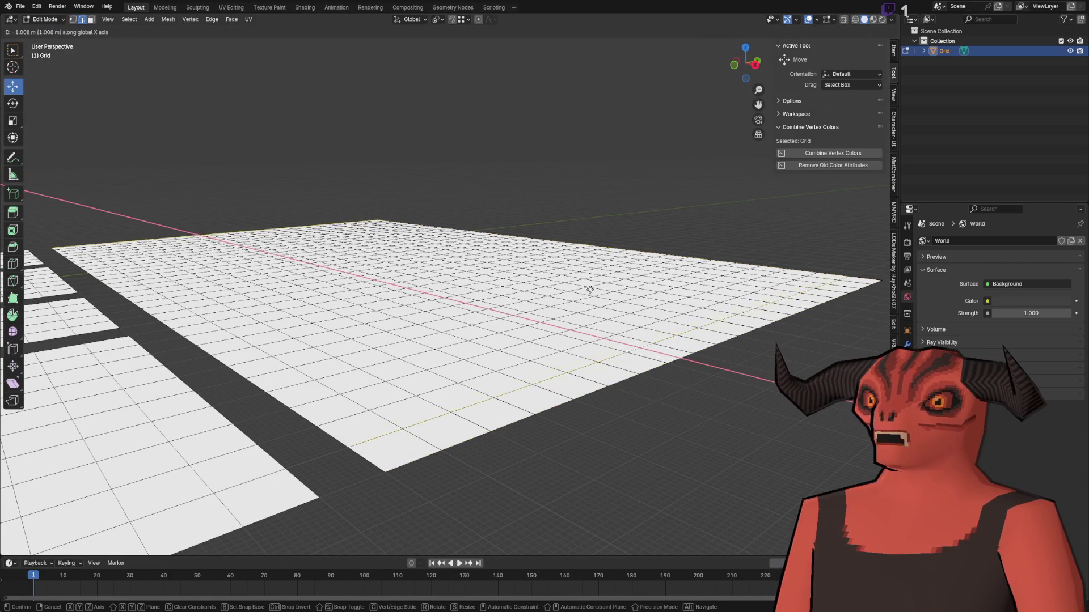
key(z)
click(579, 114)
scroll(734, 85, up, 3)
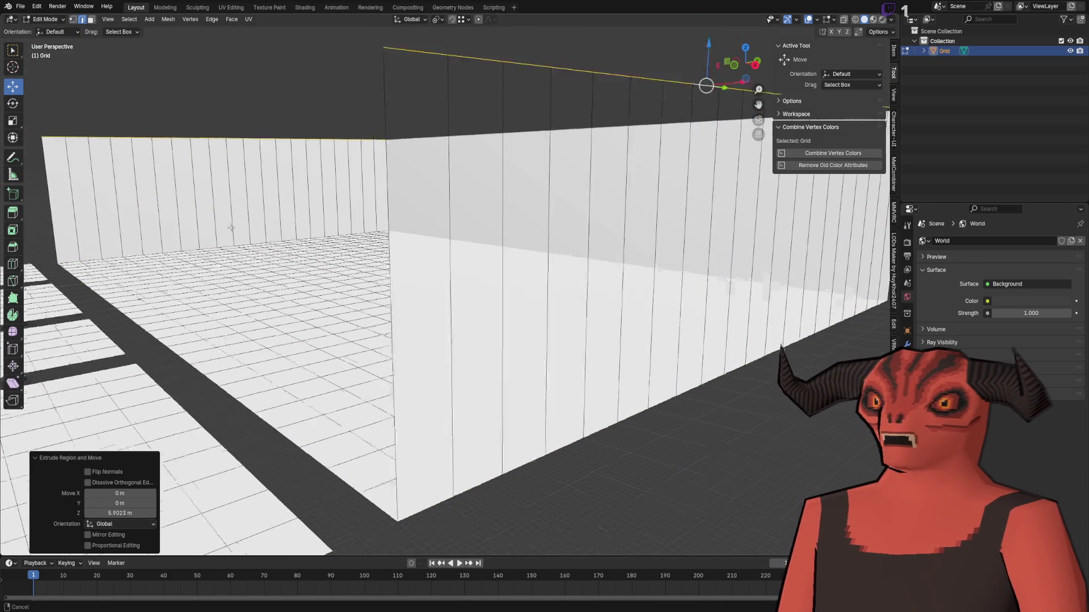
double_click(114, 514)
text(3)
key(Return)
- Look down into the walled room, then undo the wall extrusion
scroll(448, 273, down, 5)
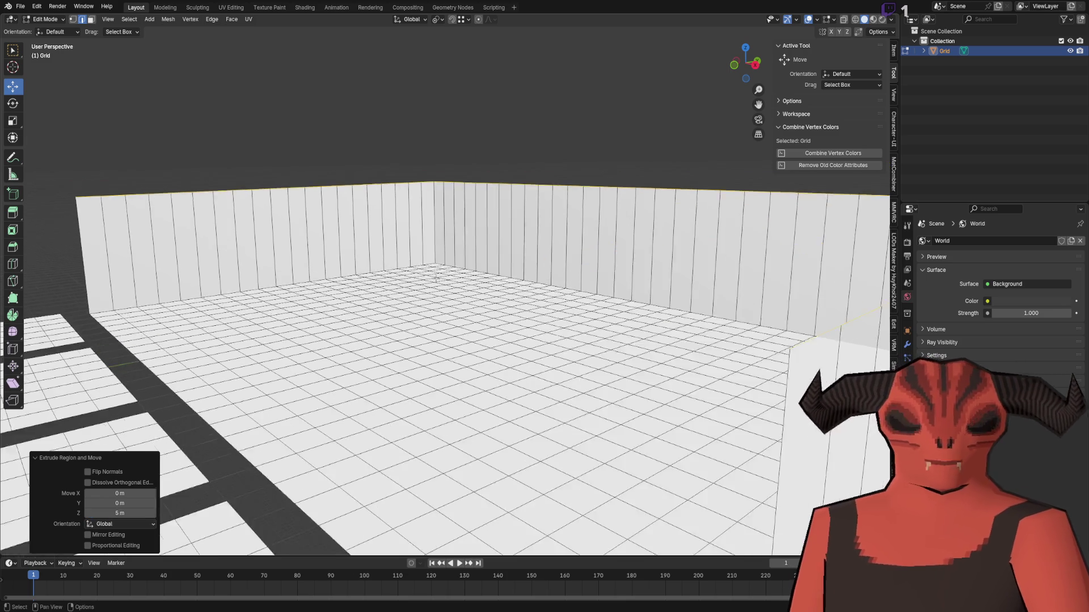
mouse_move(462, 105)
mouse_down()
mouse_move(448, 272)
mouse_move(408, 283)
mouse_move(336, 270)
mouse_move(161, 211)
mouse_move(493, 377)
mouse_up()
scroll(448, 273, down, 5)
scroll(408, 284, up, 8)
scroll(493, 377, down, 3)
scroll(457, 189, up, 3)
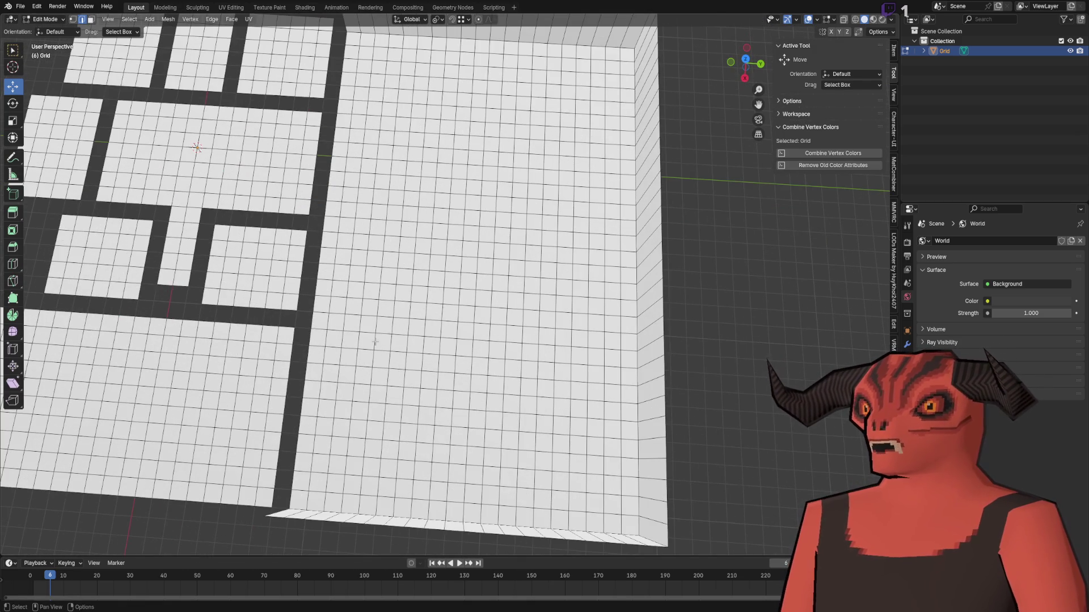
scroll(375, 342, down, 4)
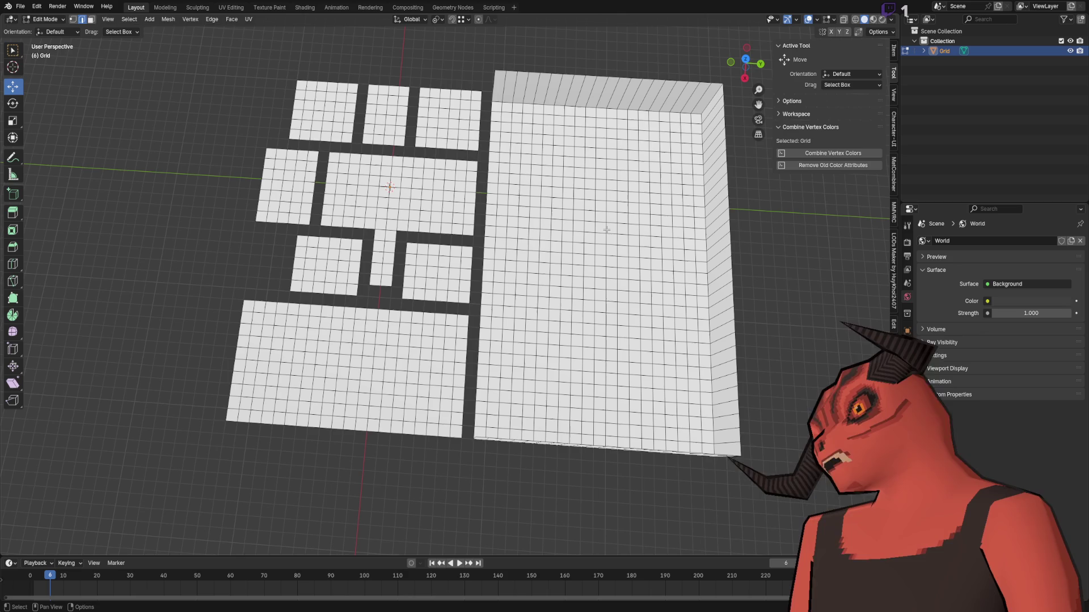
key(ctrl+z)
key(ctrl+z)
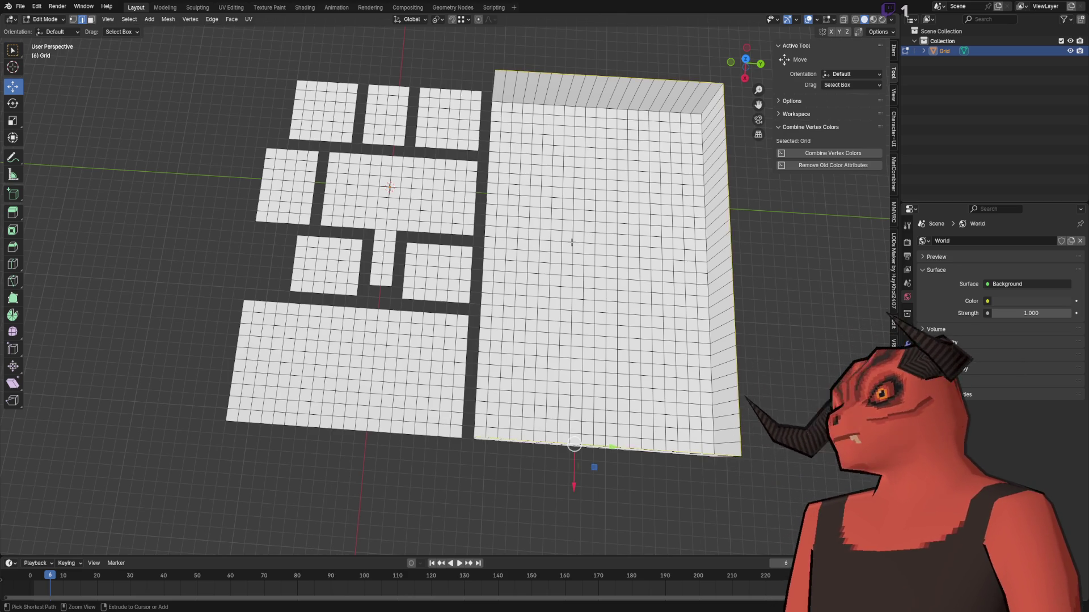
- In face select mode, select the rightmost columns of the large grid for deletion
scroll(525, 251, right, 5)
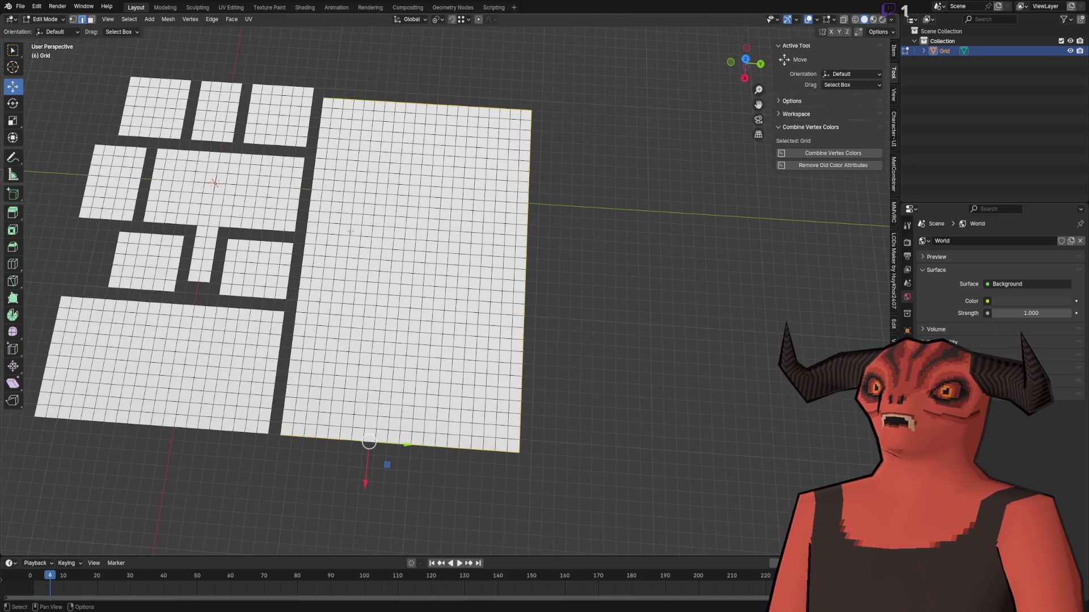
scroll(280, 320, down, 5)
key(3)
drag(451, 57, 683, 555)
drag(651, 94, 651, 95)
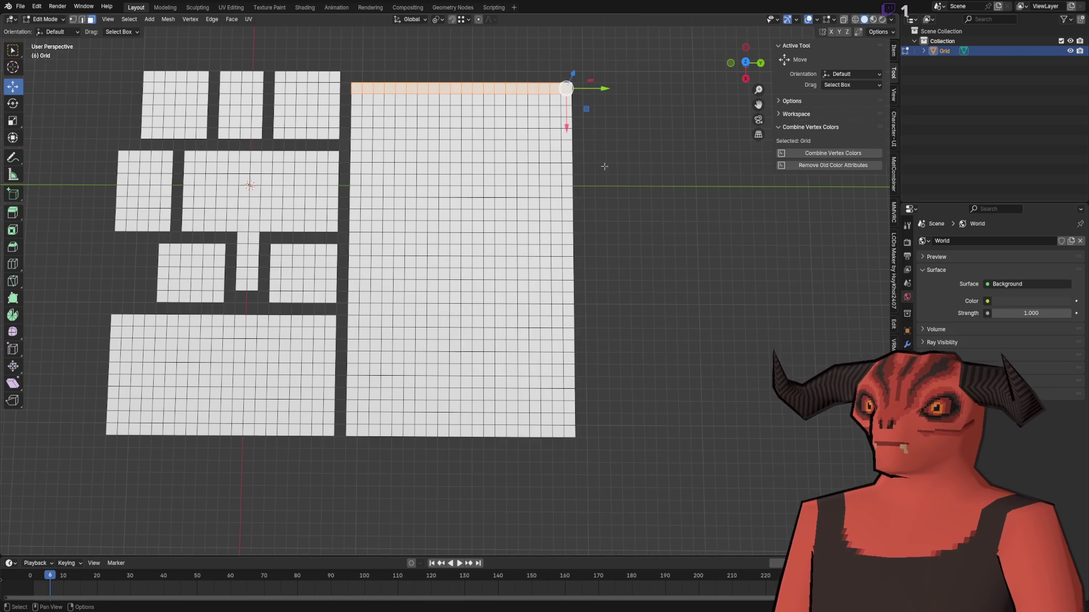
mouse_move(603, 65)
mouse_down()
mouse_move(567, 226)
mouse_move(529, 566)
mouse_move(496, 563)
mouse_up()
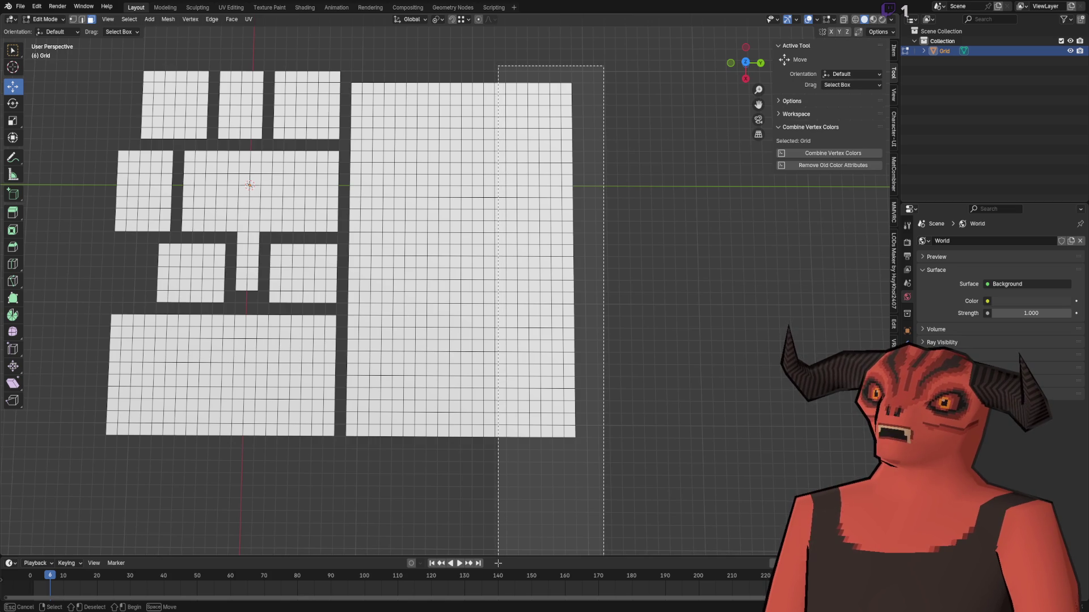
drag(498, 563, 509, 563)
scroll(505, 214, up, 8)
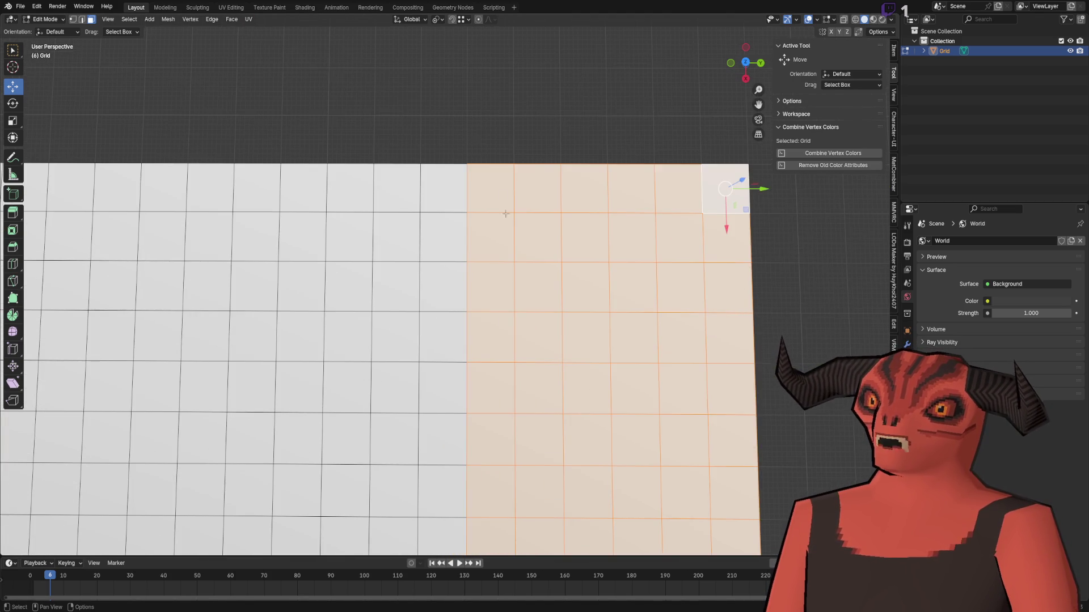
scroll(607, 178, down, 10)
right_click(470, 264)
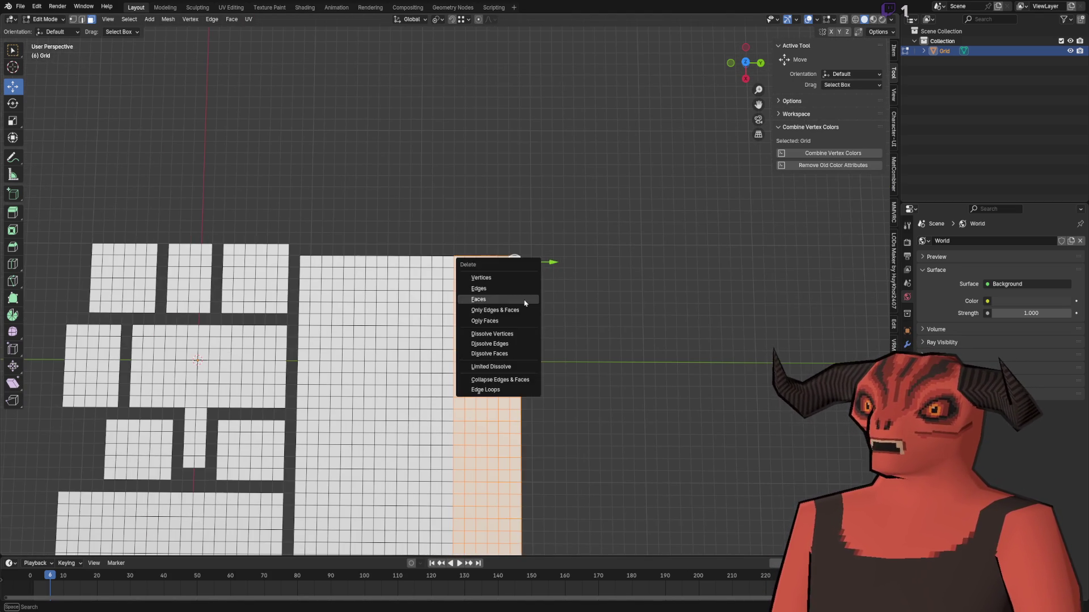
key(Escape)
- Select and then clear the trimmed panel's top strip, tilting the view over the layout
mouse_move(524, 226)
mouse_down()
mouse_move(283, 291)
mouse_move(295, 265)
mouse_up()
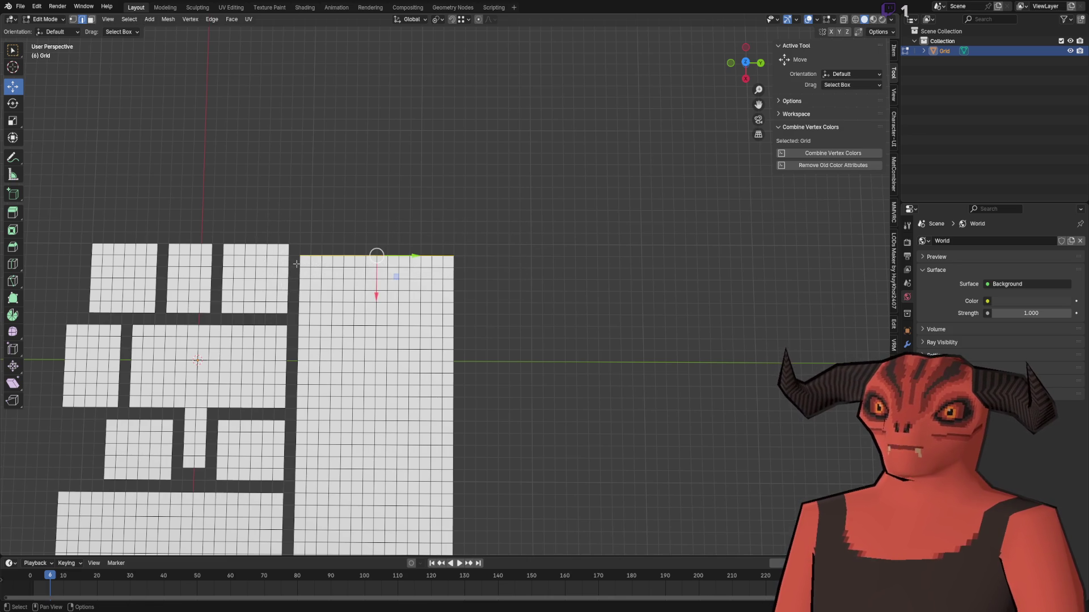
click(503, 265)
drag(503, 265, 486, 219)
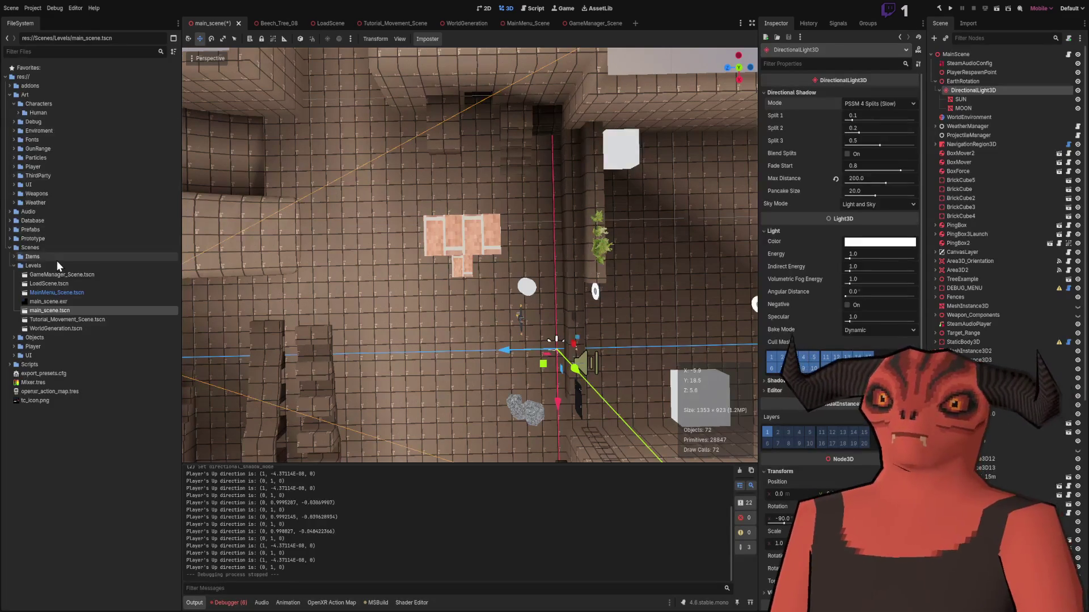
- Expand Prototype > Art > Levels in the FileSystem dock and collapse the Materials subfolder
click(10, 240)
click(63, 249)
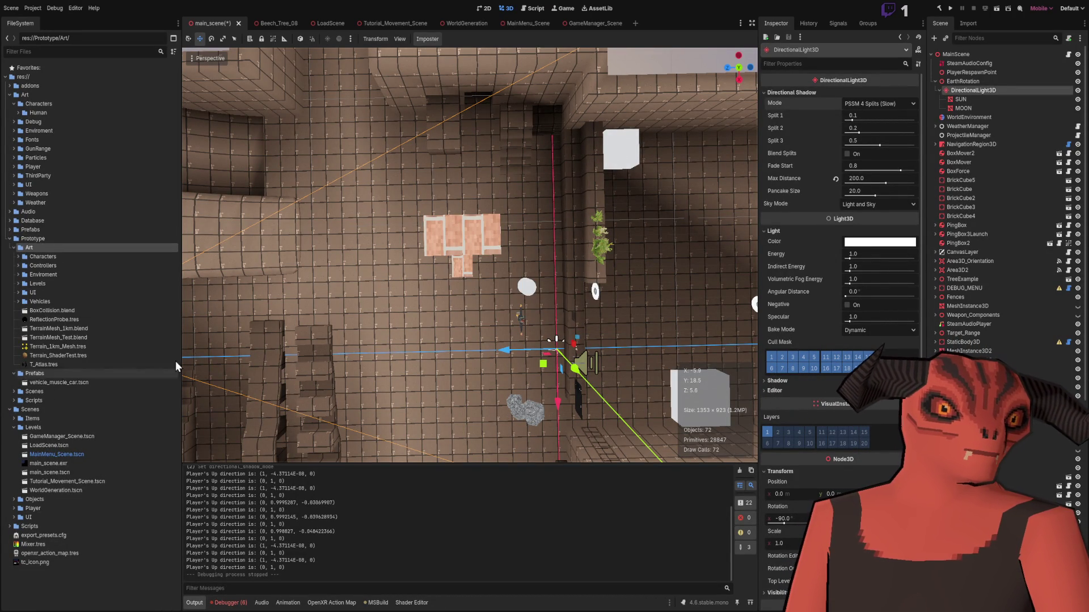
mouse_move(386, 230)
mouse_down()
mouse_move(499, 263)
mouse_move(464, 196)
mouse_up()
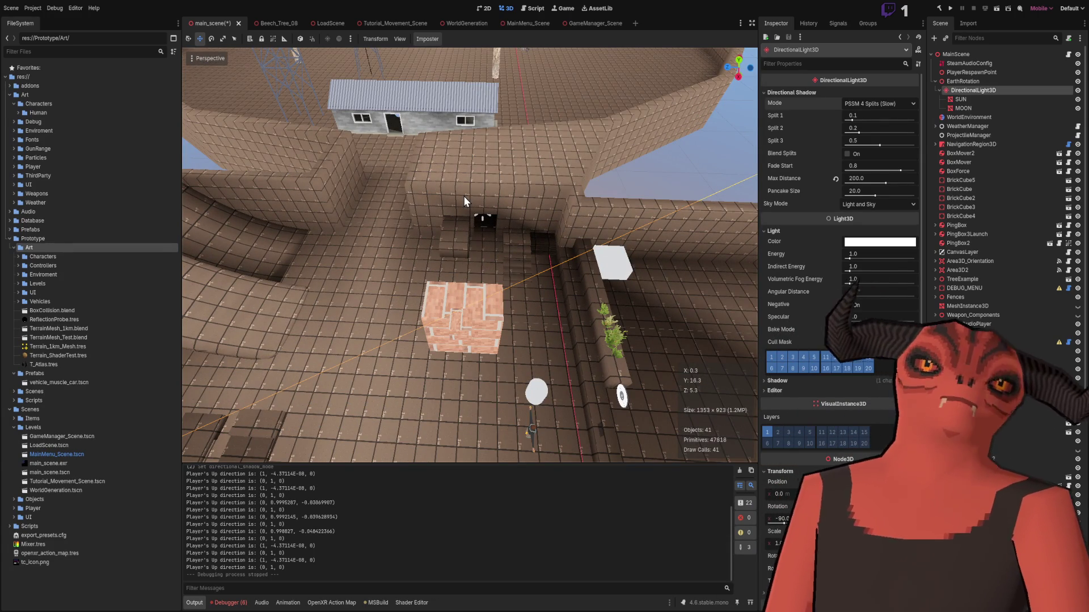
mouse_move(444, 196)
mouse_down()
mouse_move(454, 182)
mouse_move(406, 182)
mouse_up()
click(403, 180)
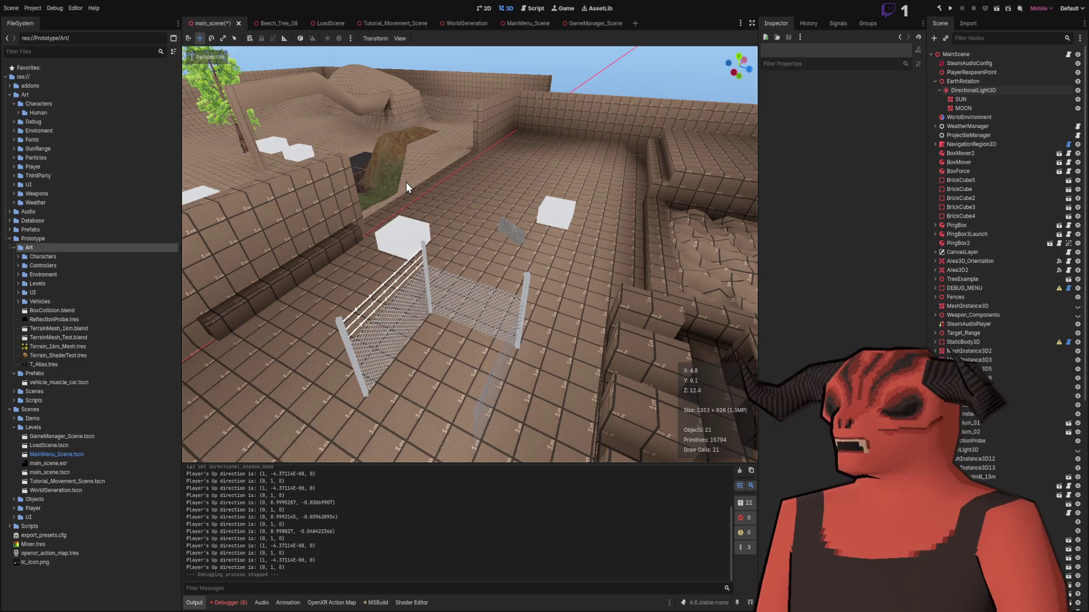
drag(294, 265, 296, 262)
click(18, 283)
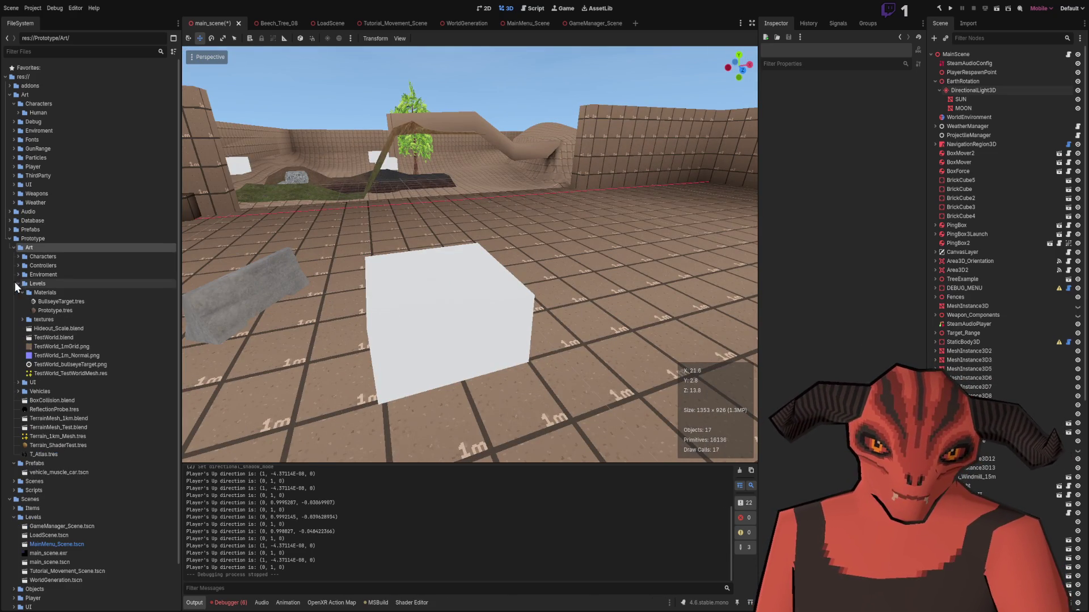
click(22, 293)
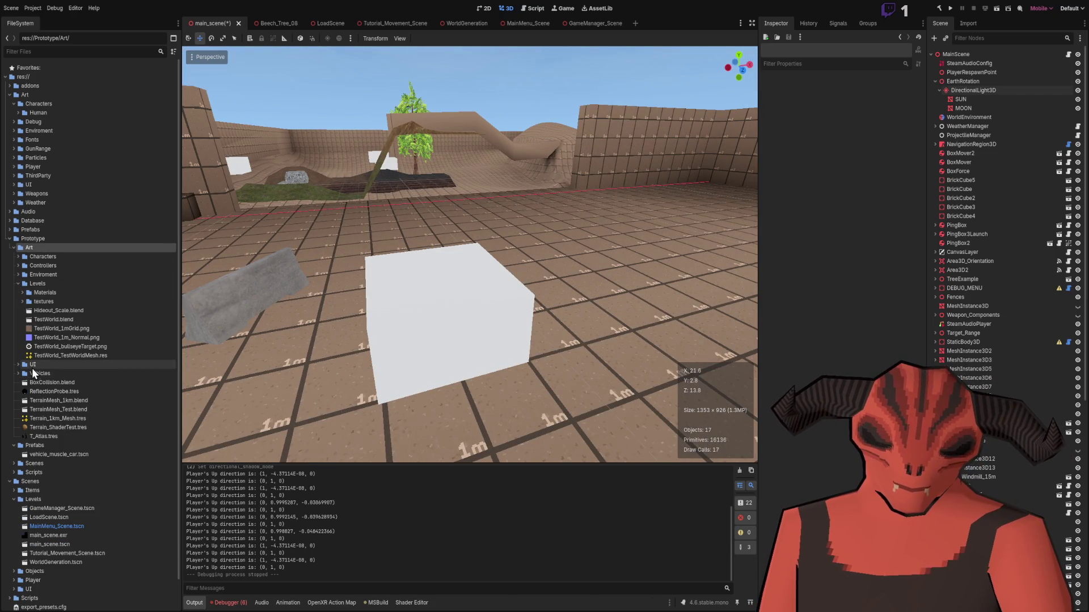
- Drag Hideout_Scale.blend into the 3D viewport and move the layout into position
drag(53, 312, 469, 258)
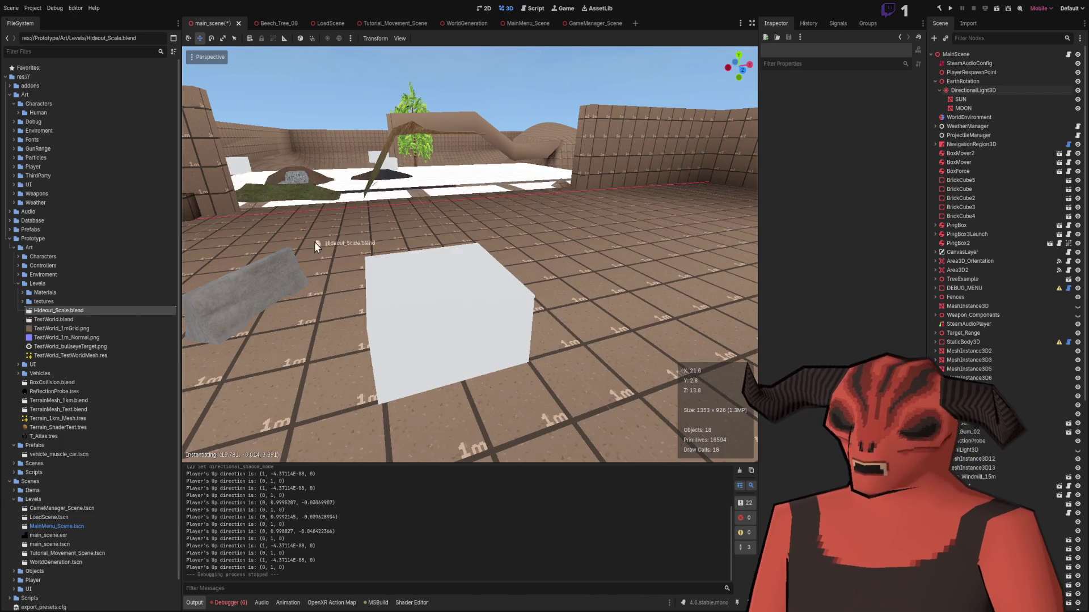
scroll(374, 326, down, 10)
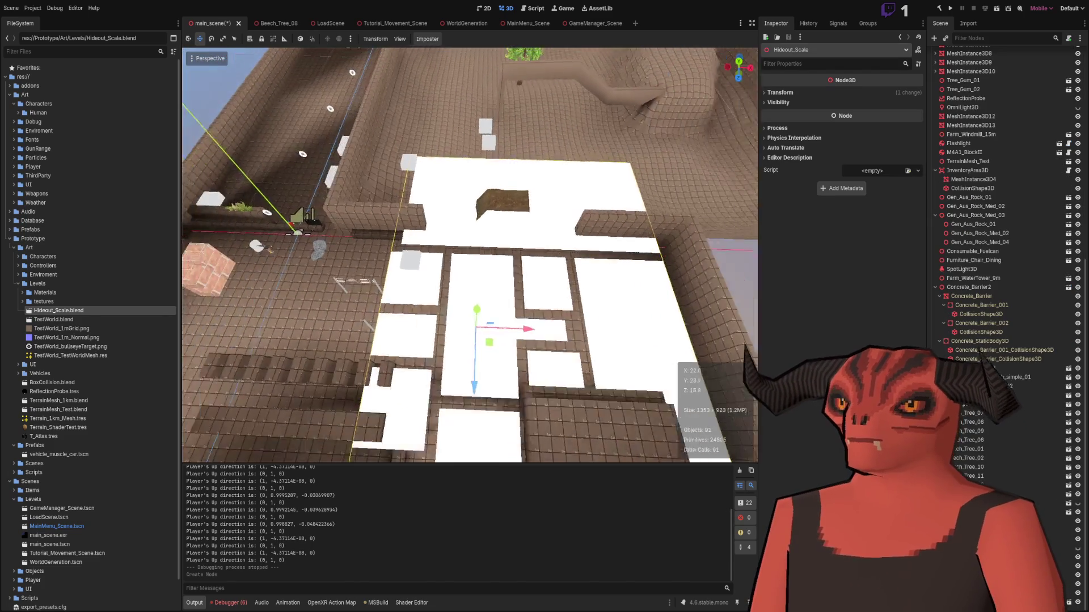
mouse_move(374, 326)
mouse_down()
mouse_move(396, 301)
mouse_move(470, 366)
mouse_move(477, 162)
mouse_move(484, 184)
mouse_up()
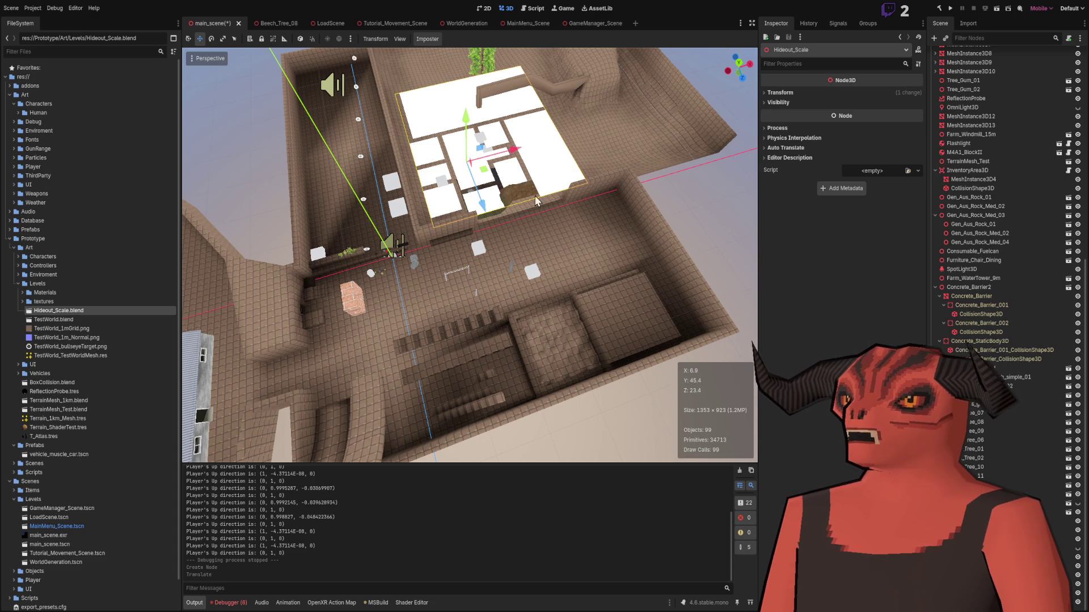
key(w)
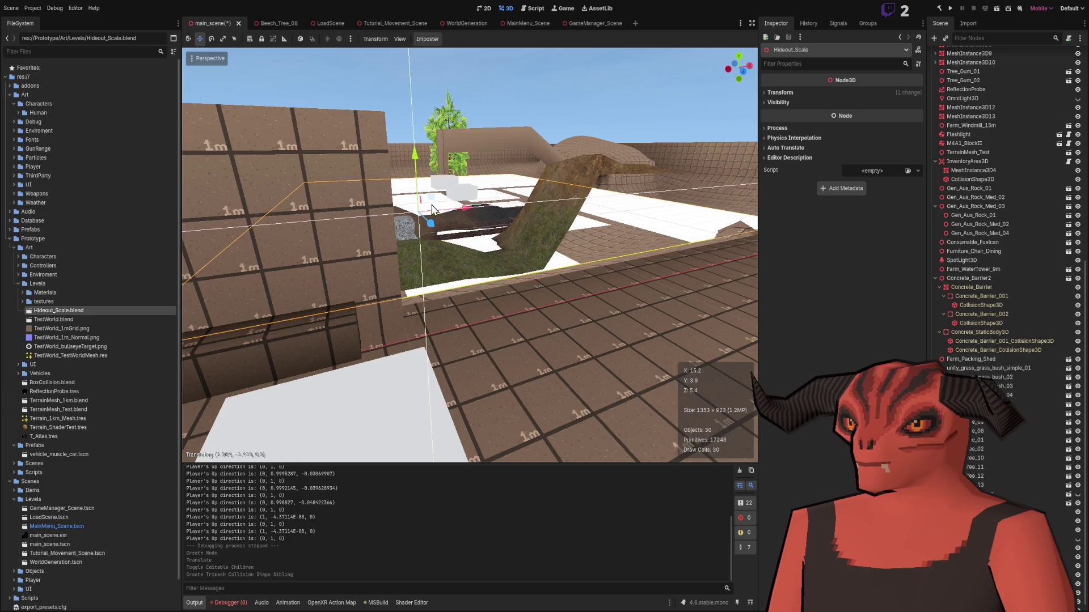
- Move TerrainMesh_Test toward the upper-right wall and relocate the three Gen_Aus rocks
click(529, 210)
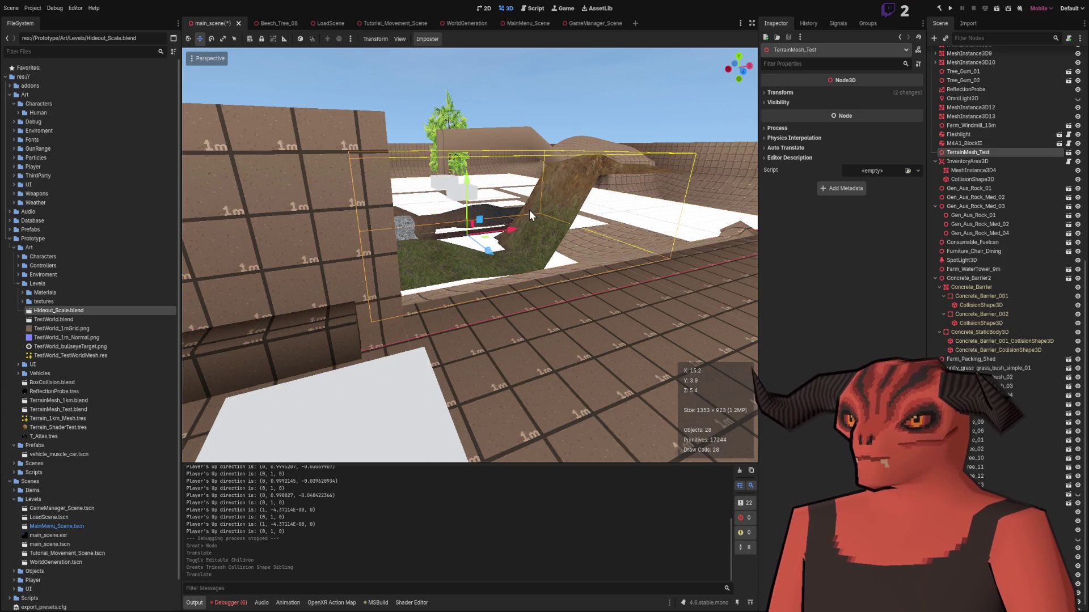
mouse_move(412, 319)
mouse_down()
mouse_move(488, 171)
mouse_move(526, 127)
mouse_move(691, 103)
mouse_up()
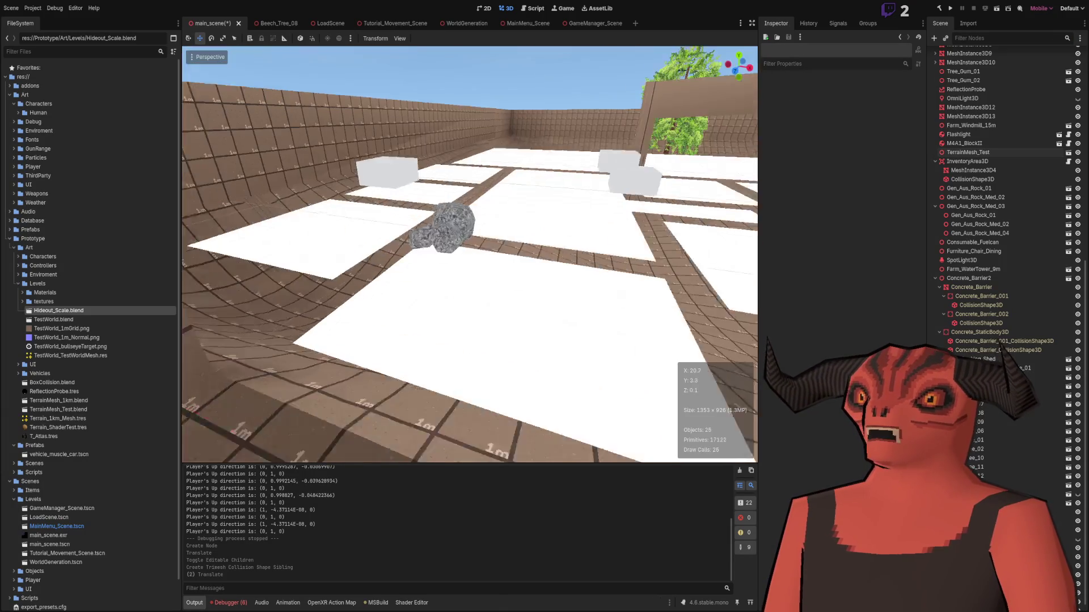
click(454, 228)
key(f)
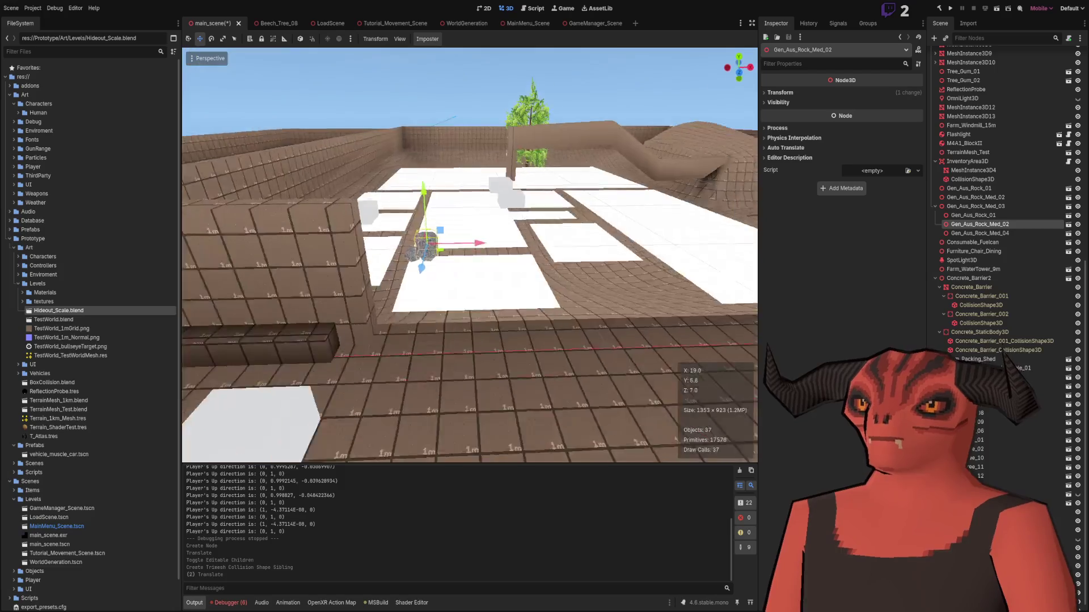
shift+click(433, 286)
shift+click(381, 280)
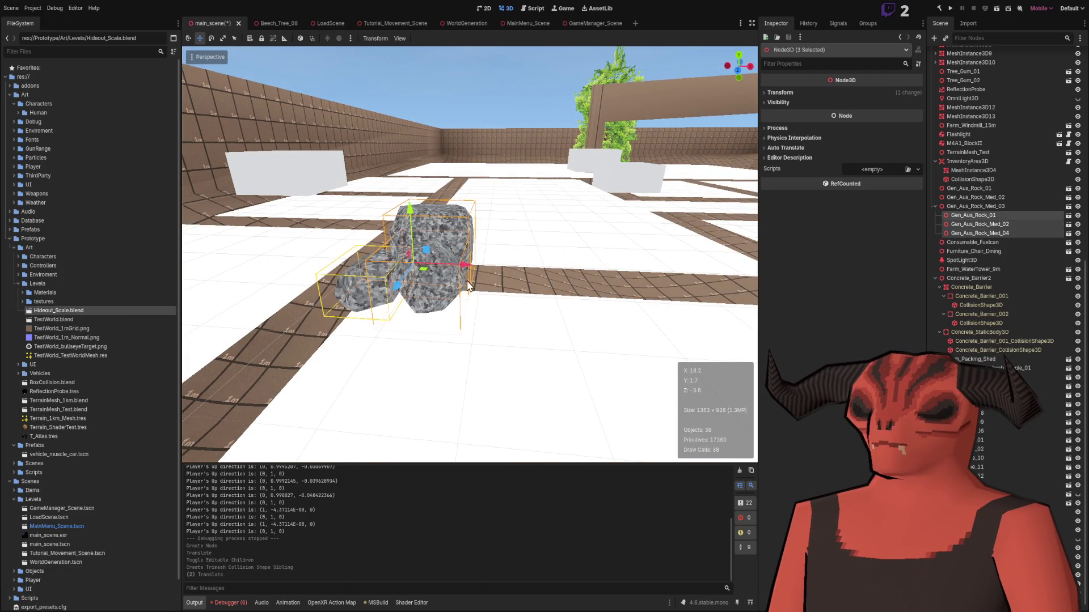
scroll(381, 280, down, 8)
drag(437, 310, 658, 340)
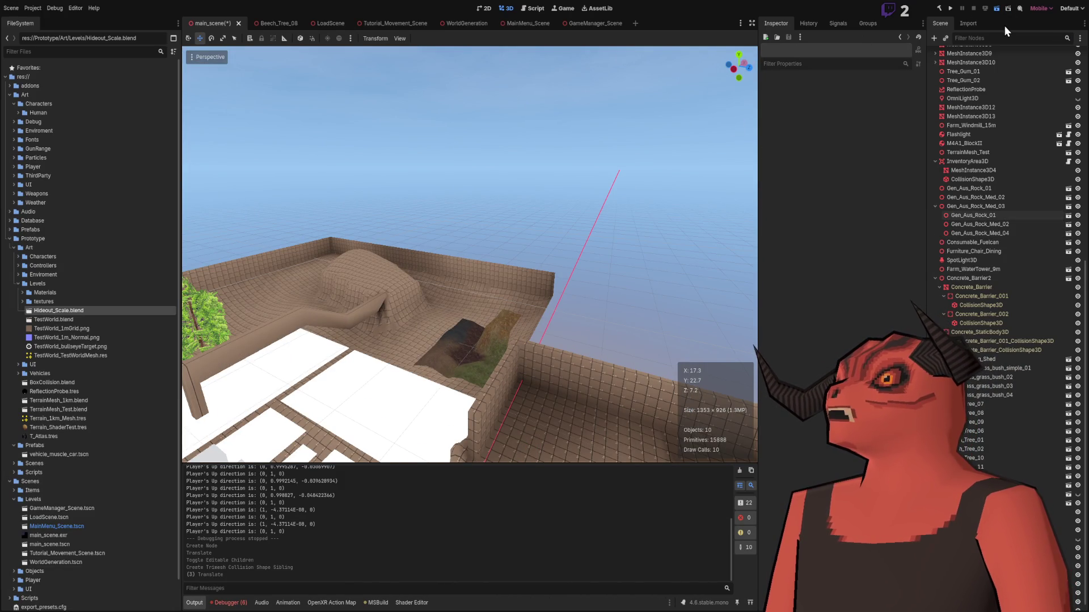
- After an F6 test run, parent the CollisionShape3D under a new StaticBody3D and relaunch with F5
key(F6)
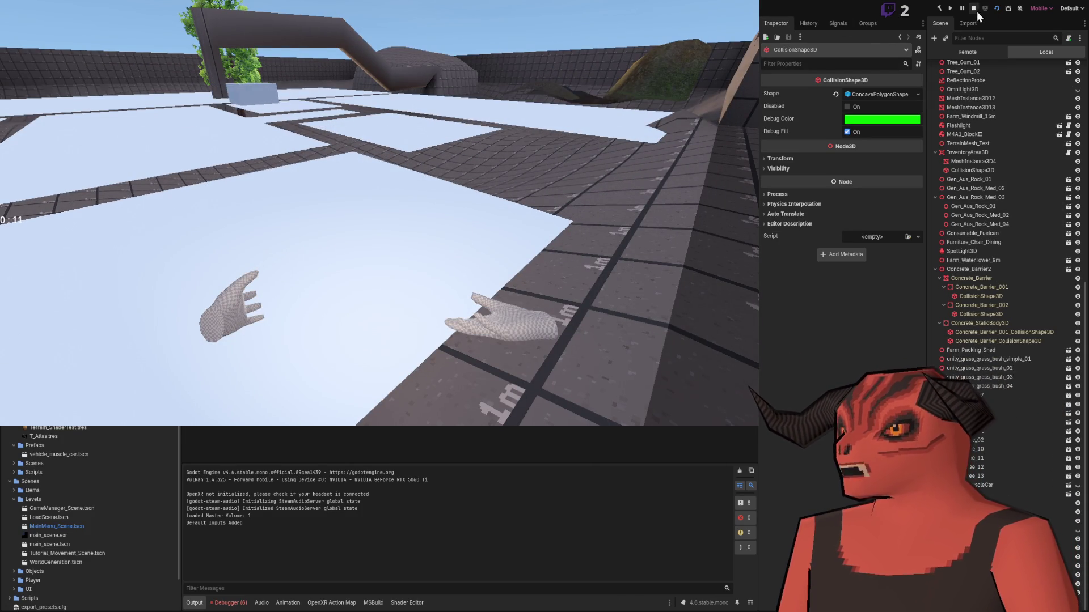
key(F8)
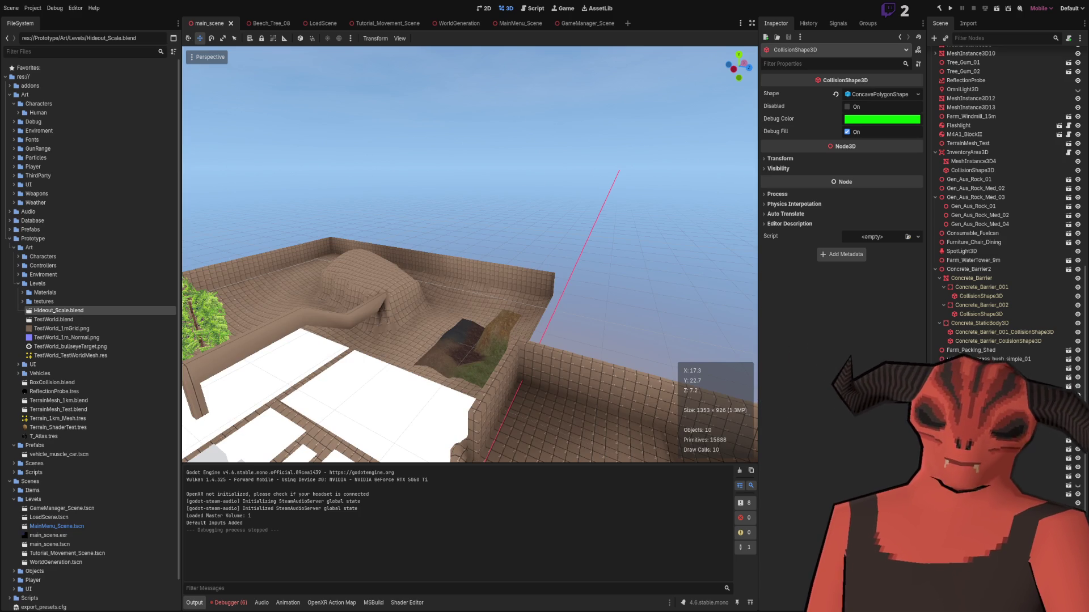
click(1007, 405)
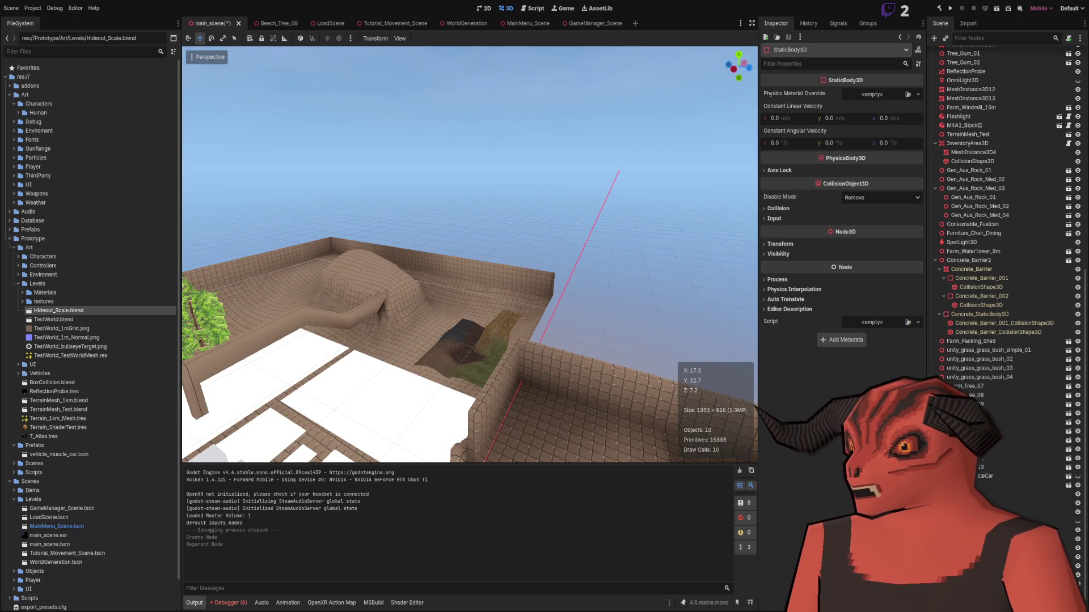
drag(986, 422, 980, 405)
click(996, 8)
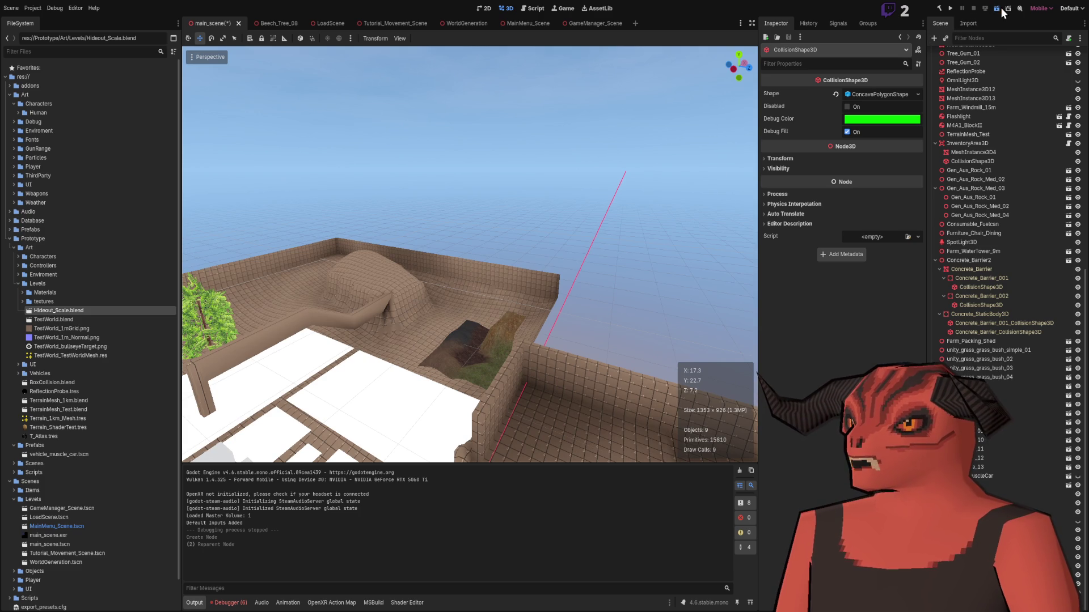
key(F5)
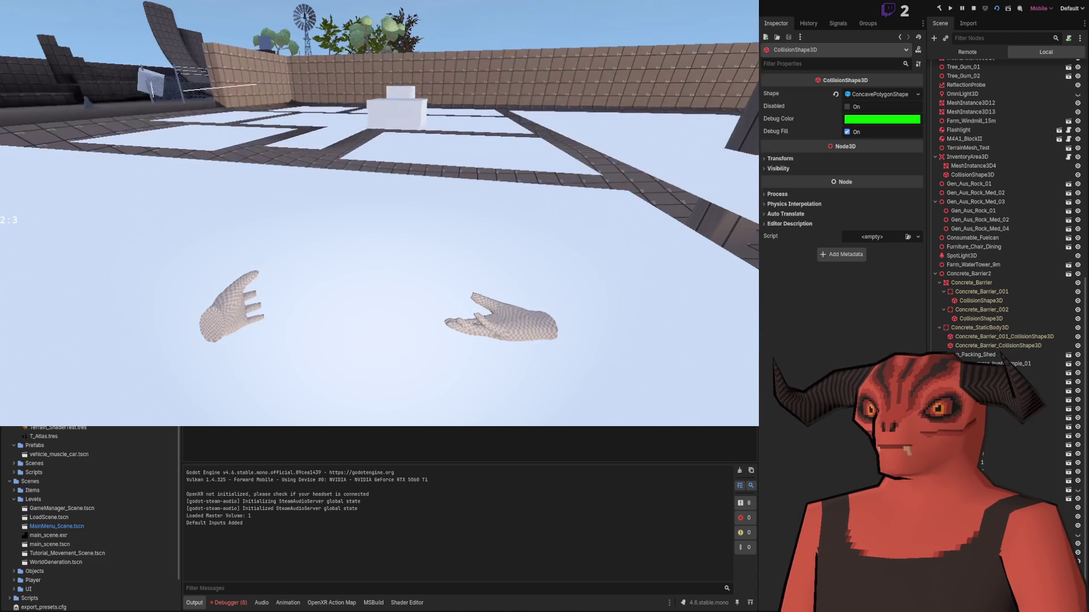
- Leave the running VR walkthrough and switch back to Blender with Alt+Tab
key(alt+Tab)
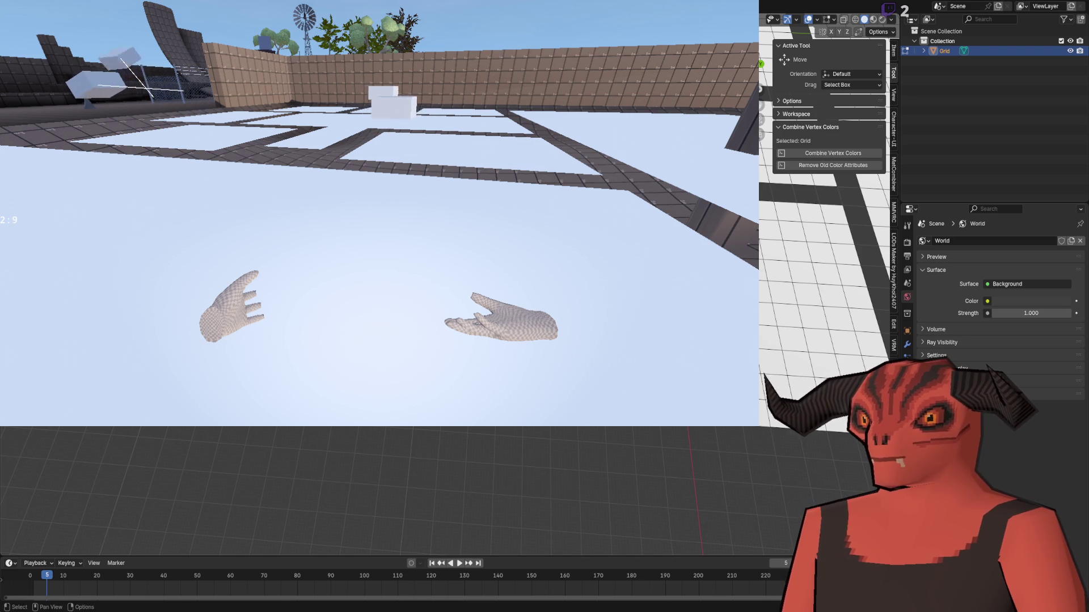
- Extrude the selected floor region 2 m along X and add a loop cut across it
key(e)
key(x)
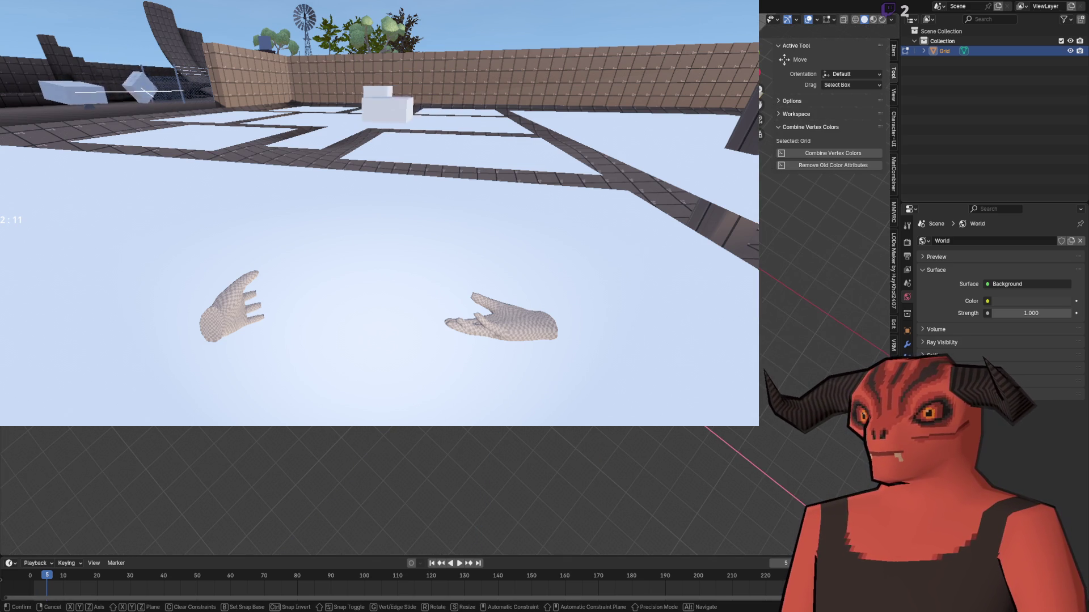
key(Return)
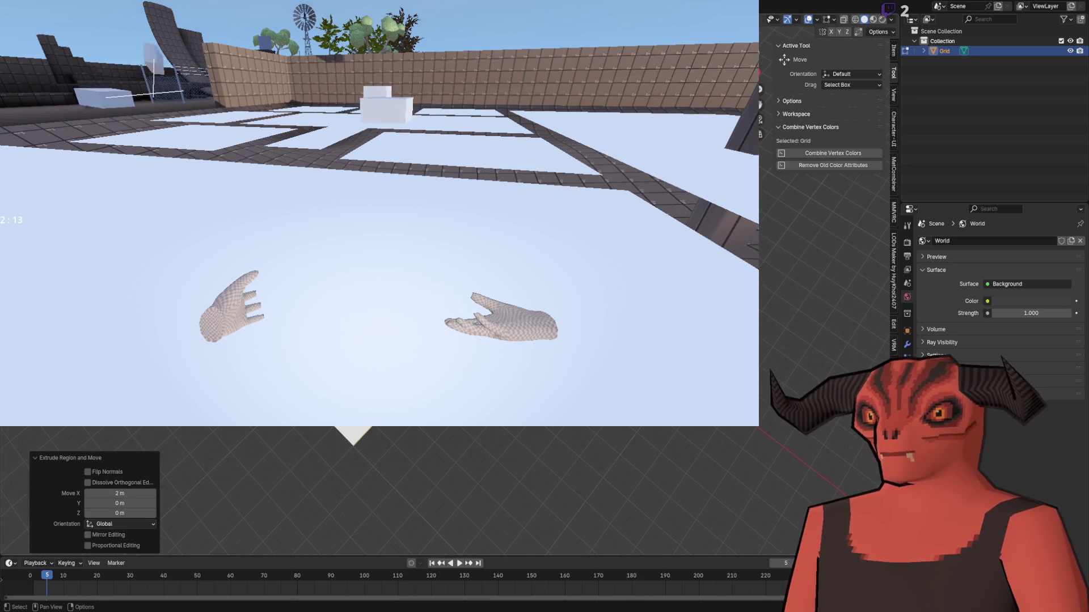
right_click(652, 434)
click(652, 442)
key(Return)
key(Tab)
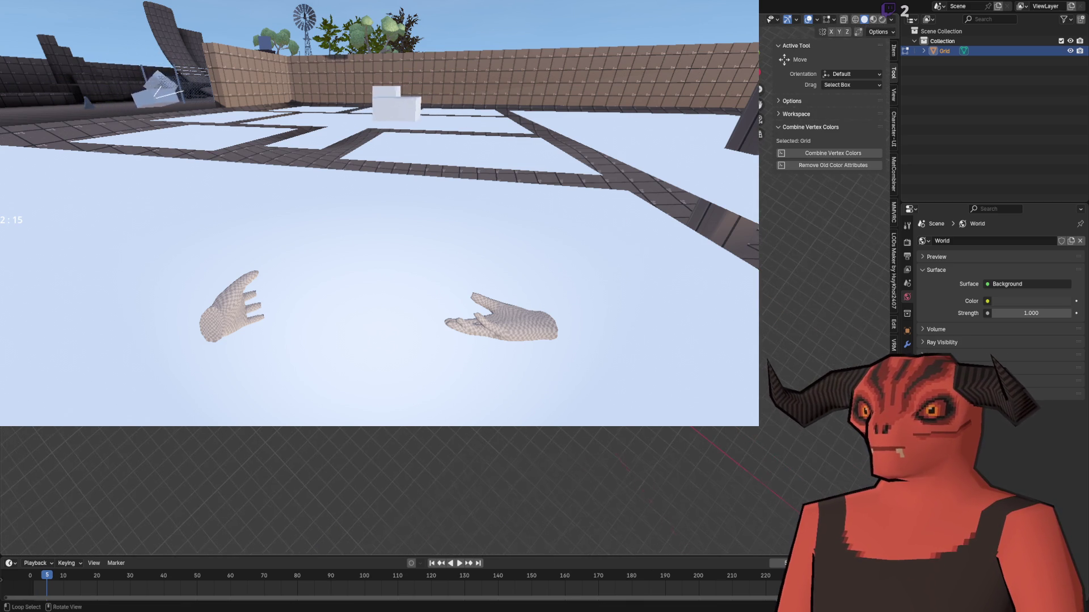
- Save the layout as Hideout_Scale.blend and return to the running Godot game
key(shift+space)
key(g)
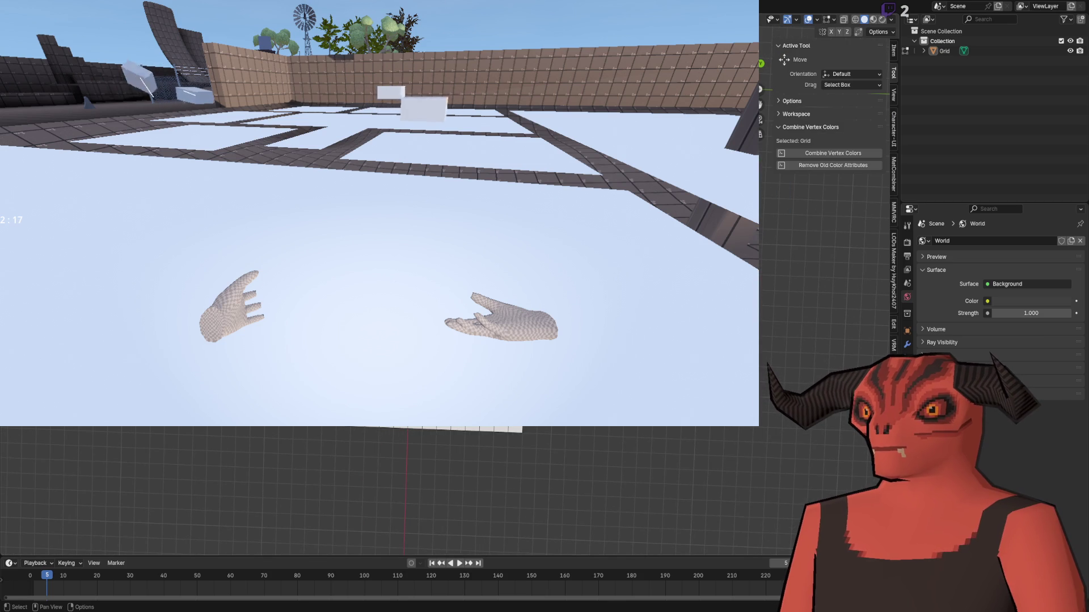
key(ctrl+s)
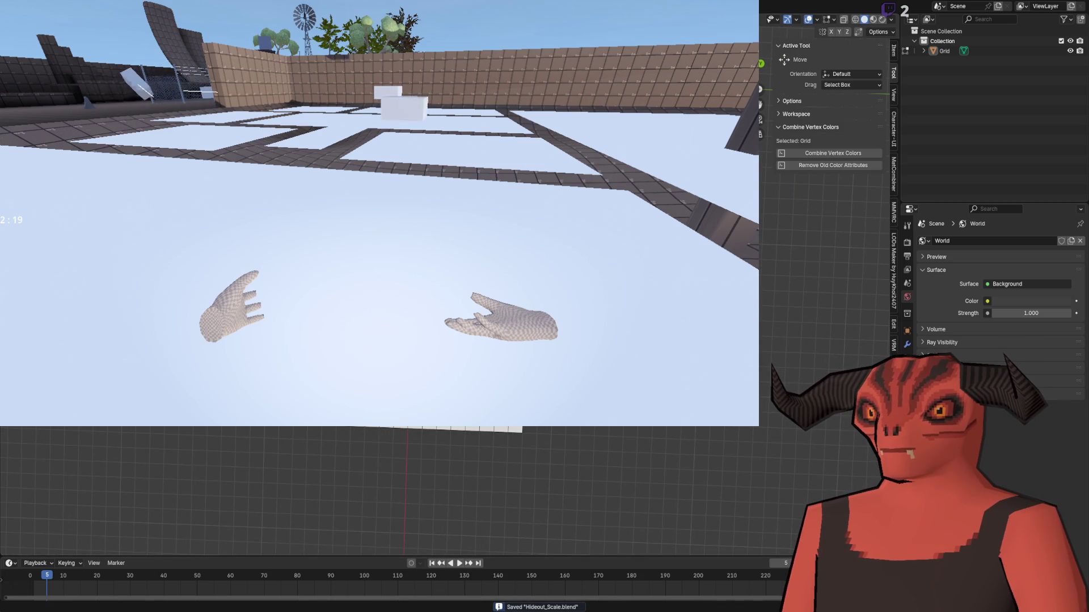
key(alt+Tab)
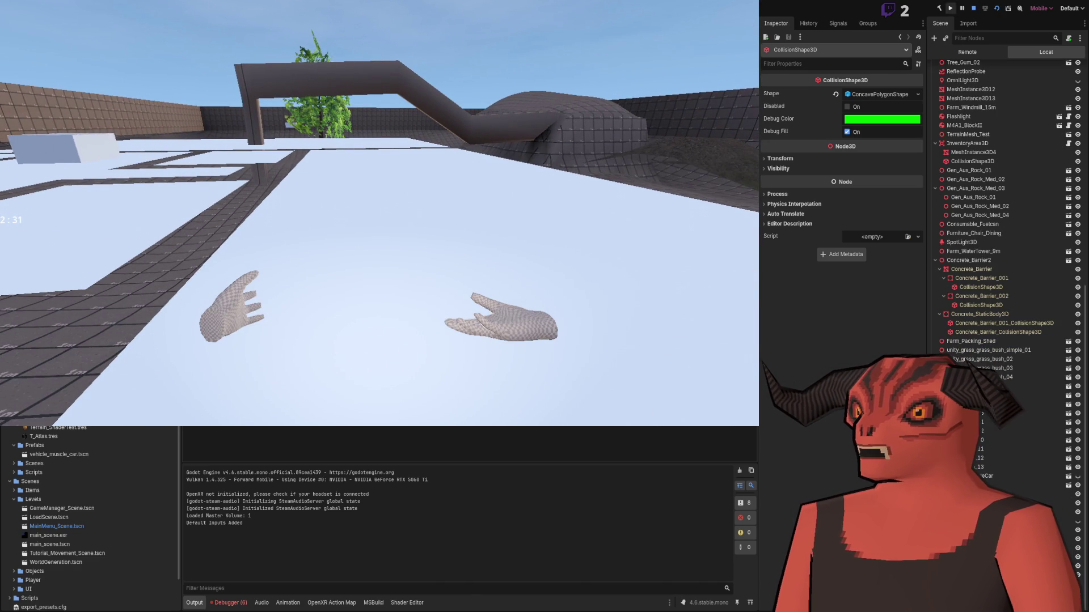
- Stop the game with F8 and fly the editor camera over the reimported hideout floor
key(F8)
key(w)
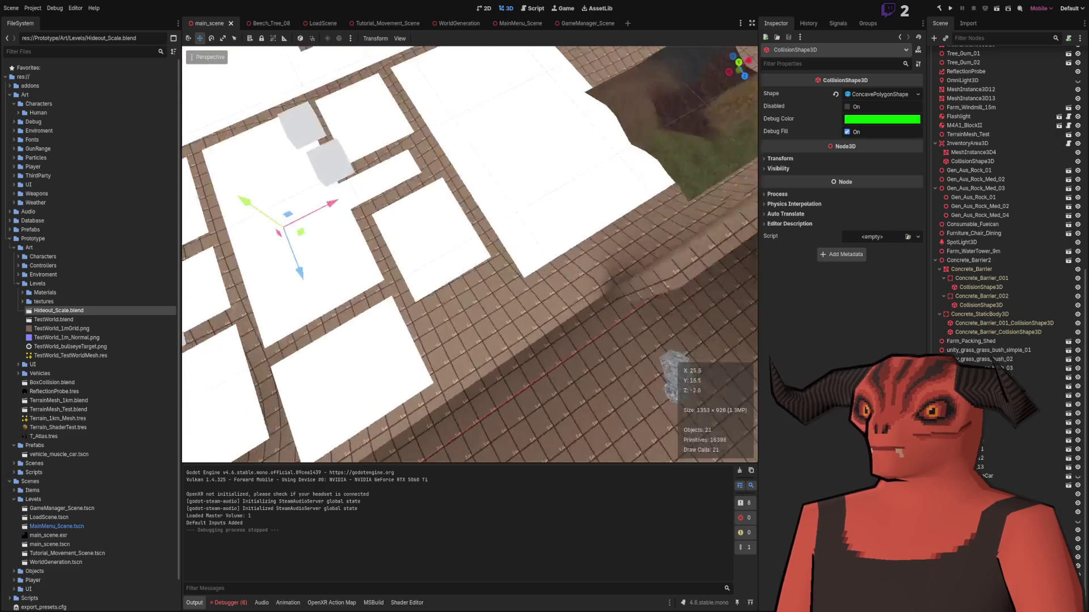
key(e)
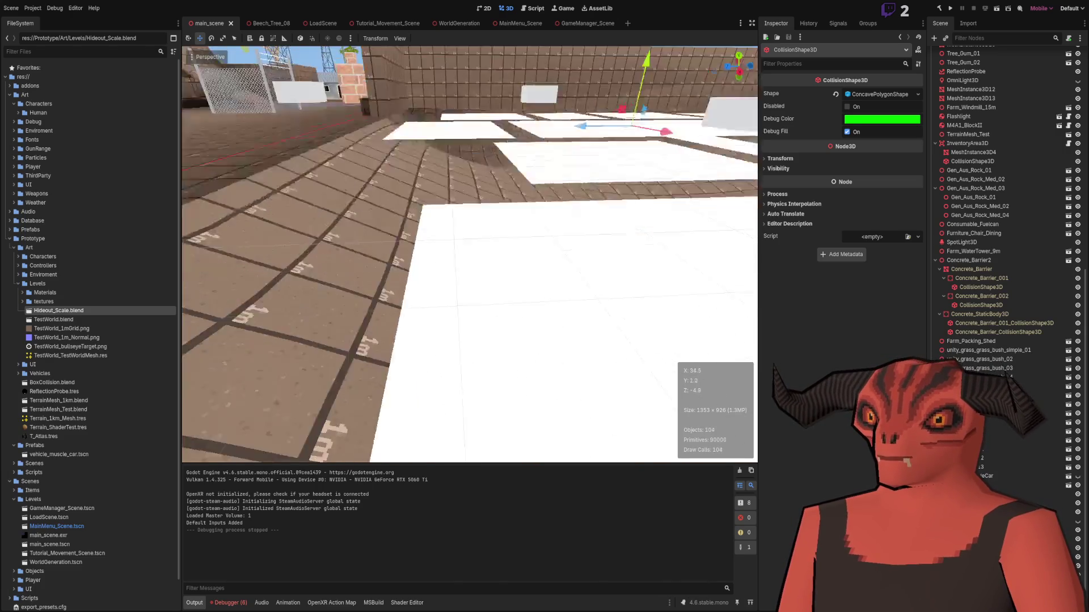
key(q)
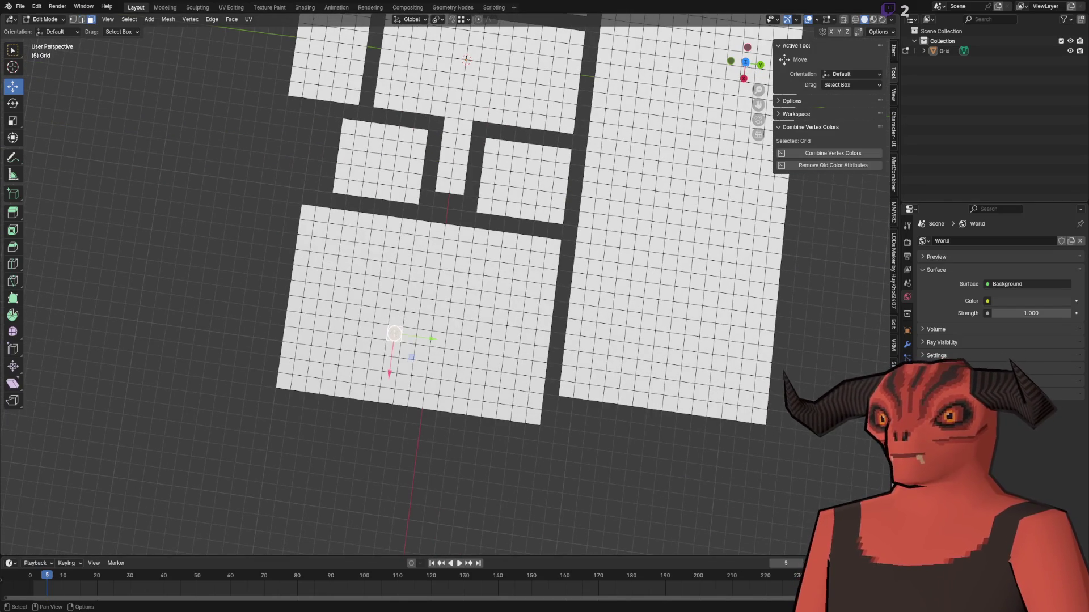
- Select the large lower room's floor and move it about 3 m further down
key(3)
key(l)
drag(385, 369, 384, 413)
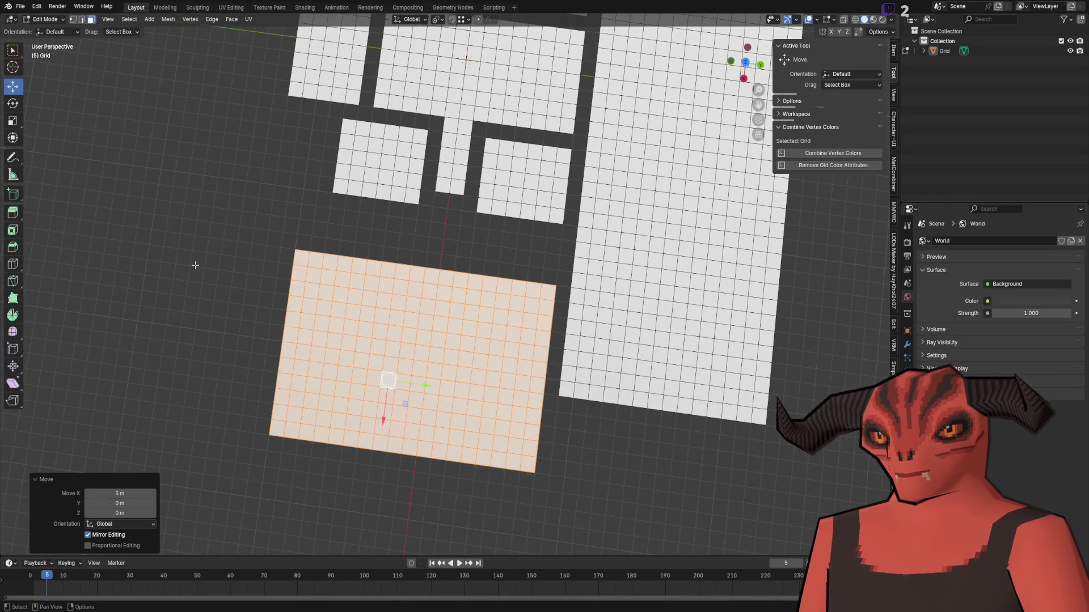
click(194, 264)
scroll(195, 263, up, 5)
- Move the middle-left room's bottom edge along X to lengthen the room downward
key(2)
click(448, 326)
key(g)
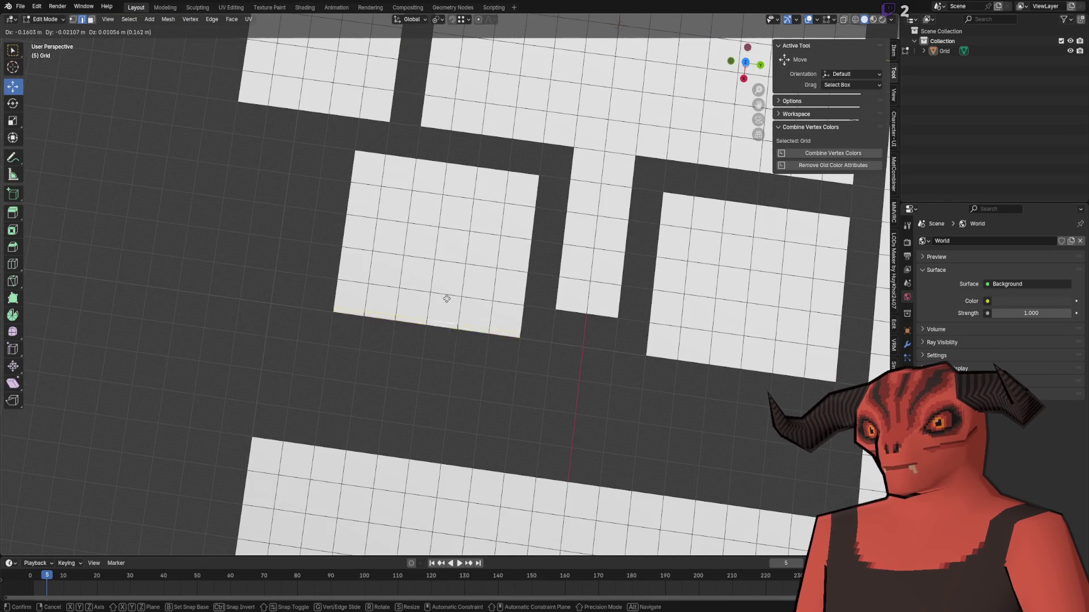
key(x)
click(429, 370)
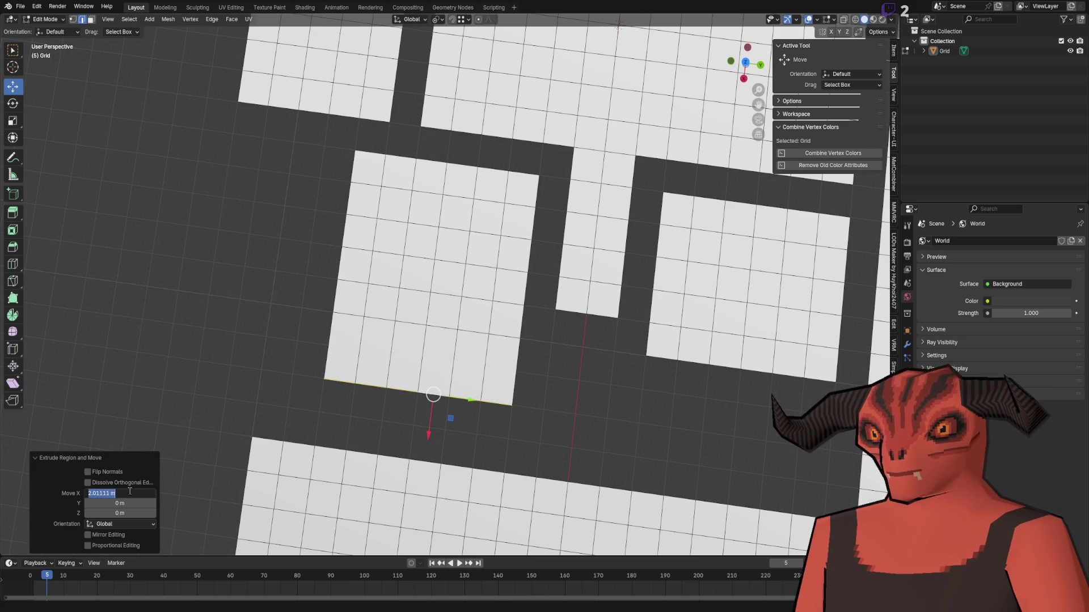
- Extrude the room's left edge along Y to widen it to the left
click(248, 237)
key(e)
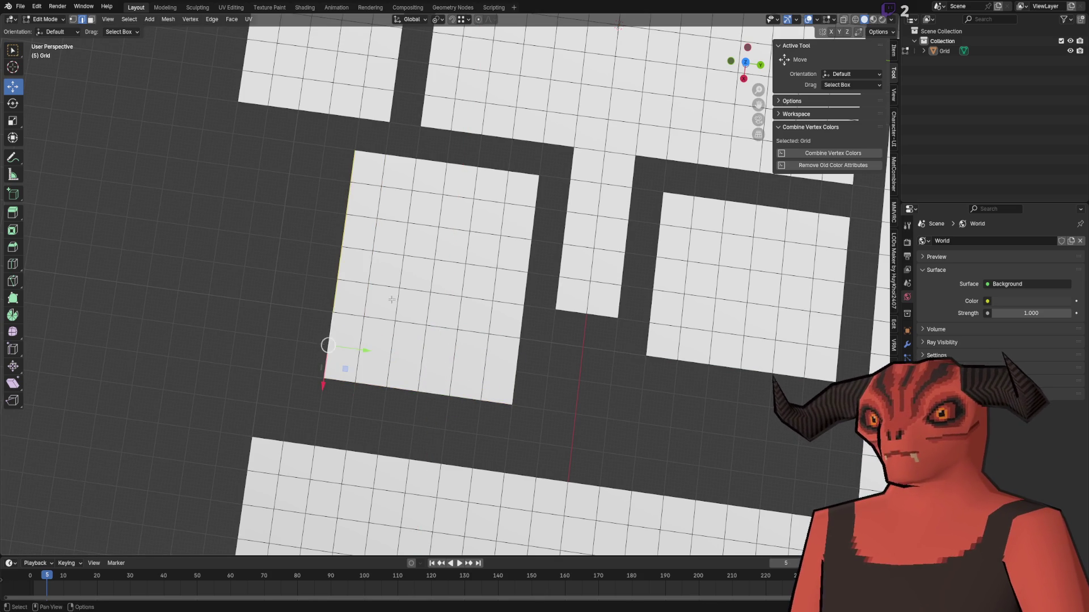
key(y)
click(268, 339)
click(125, 503)
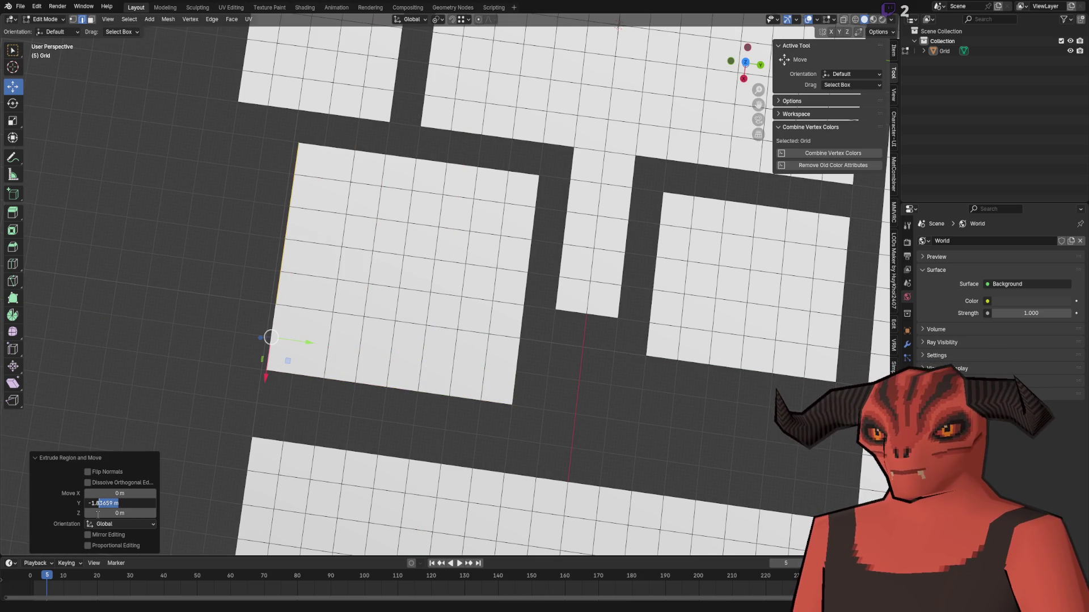
click(185, 288)
- Place a vertical loop cut across the enlarged room and clear the selection
right_click(418, 234)
click(418, 234)
click(319, 259)
right_click(309, 256)
click(309, 255)
right_click(301, 337)
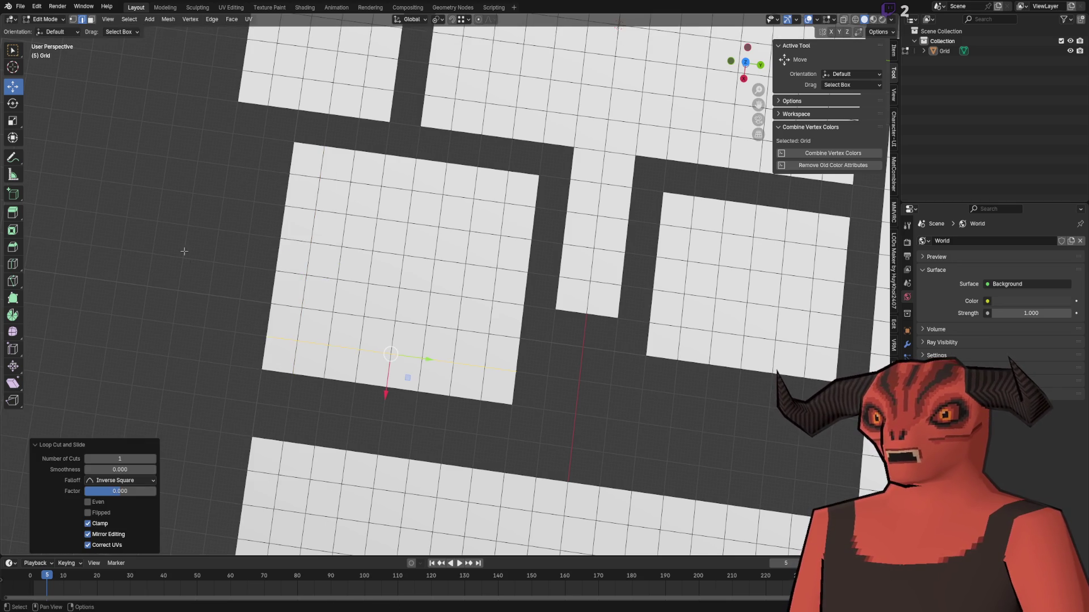
click(228, 208)
scroll(227, 208, down, 2)
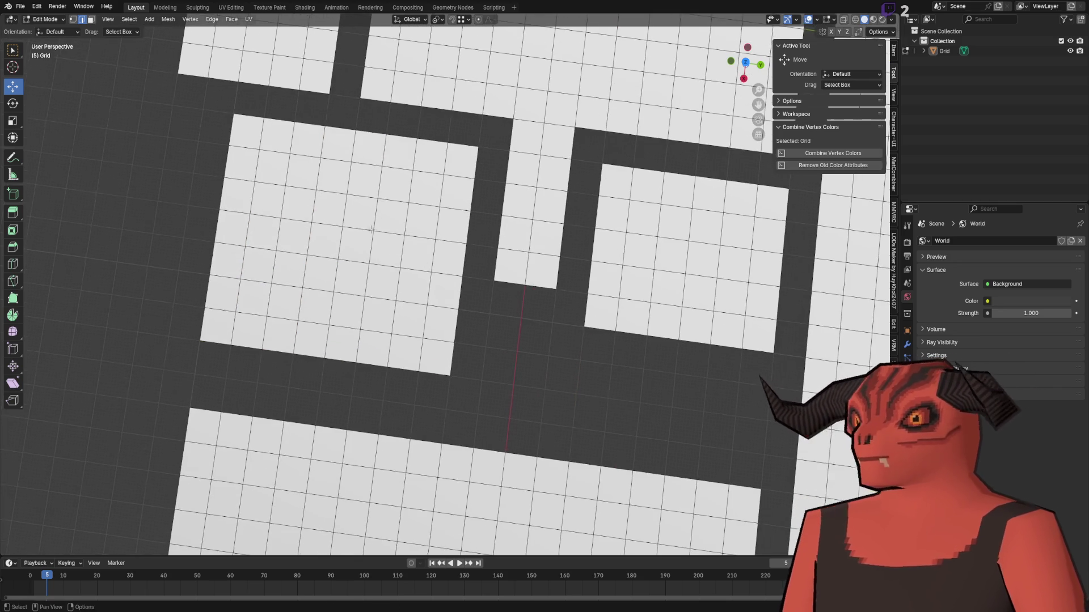
key(a)
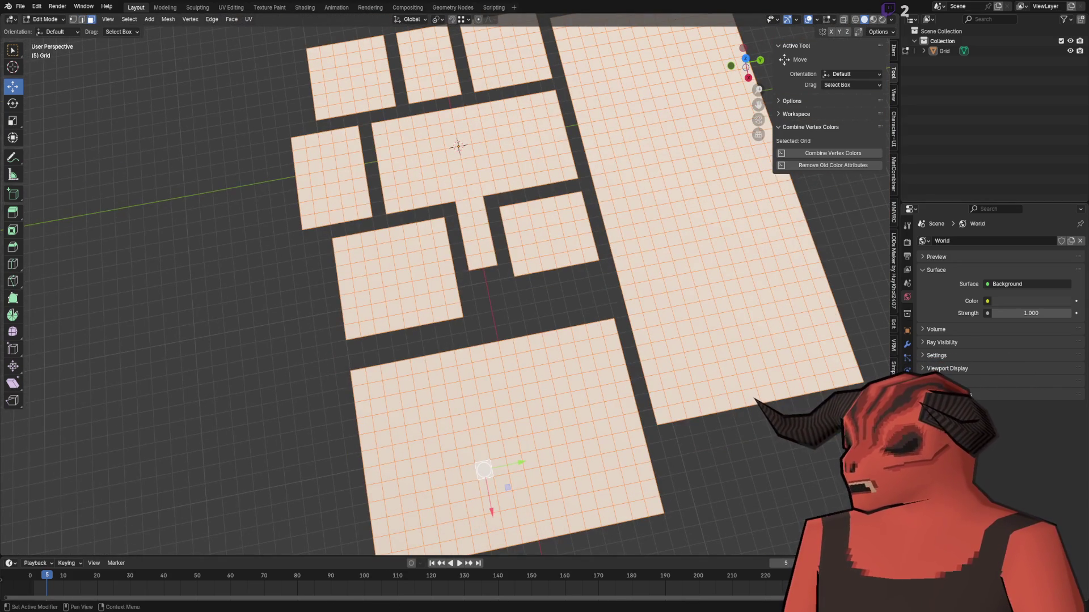
key(alt+a)
scroll(491, 287, up, 3)
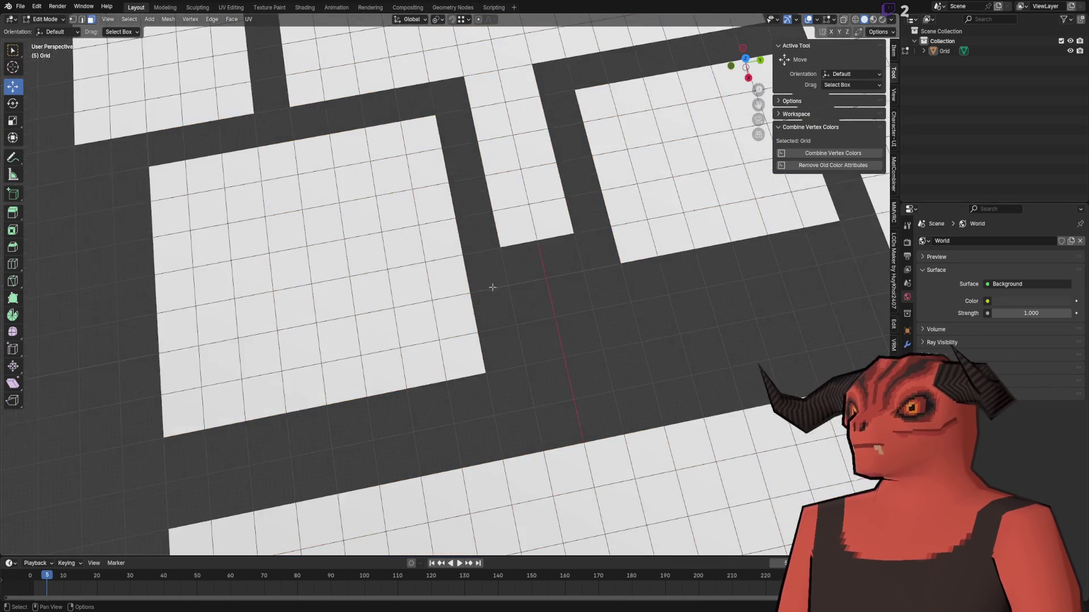
scroll(466, 290, down, 4)
- Select the whole floor mesh and reposition it, first along X, then upward
key(a)
key(g)
key(x)
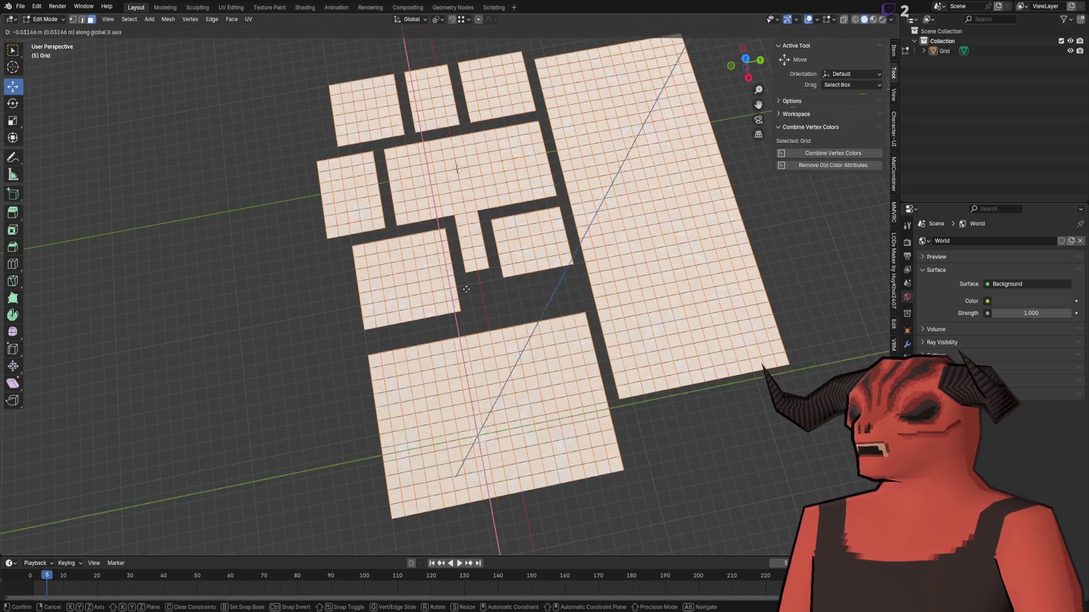
click(463, 211)
key(g)
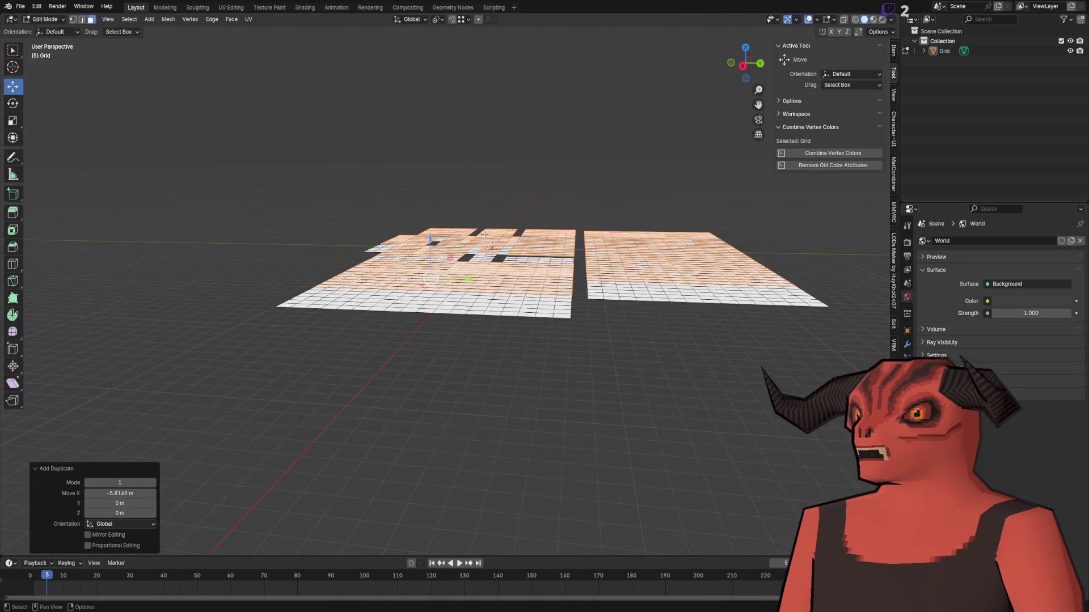
scroll(491, 229, up, 6)
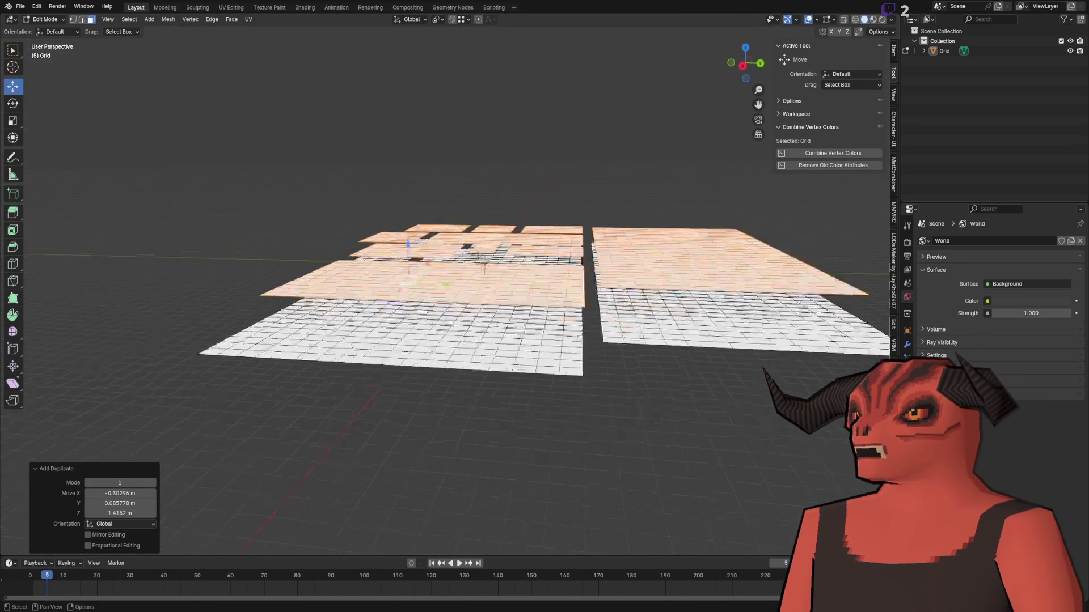
click(479, 230)
- Select the small left-hand room's floor island from a top-down view
scroll(479, 230, down, 5)
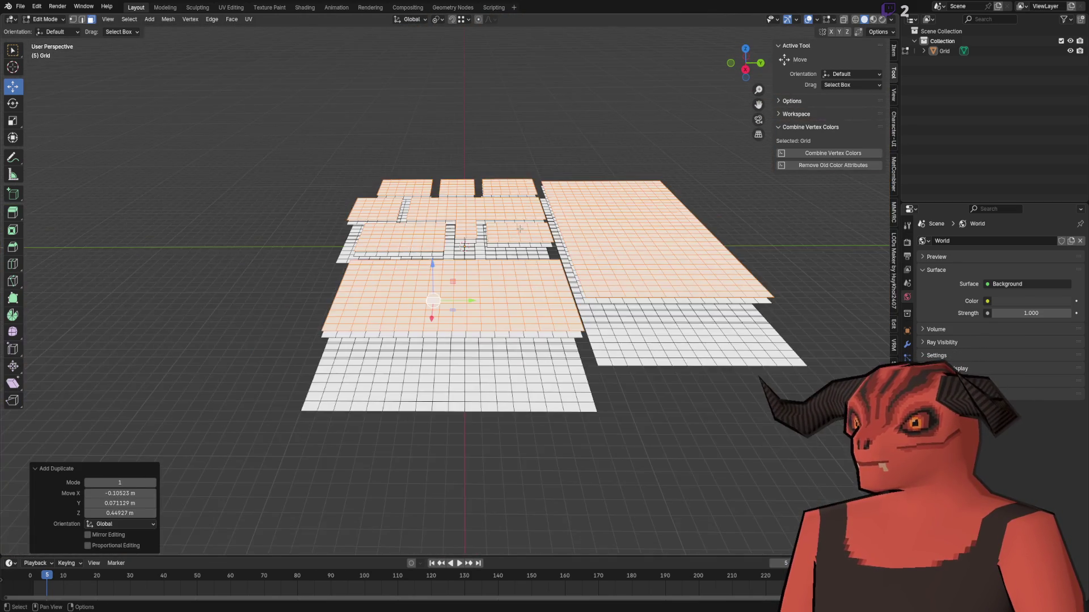
scroll(608, 233, up, 5)
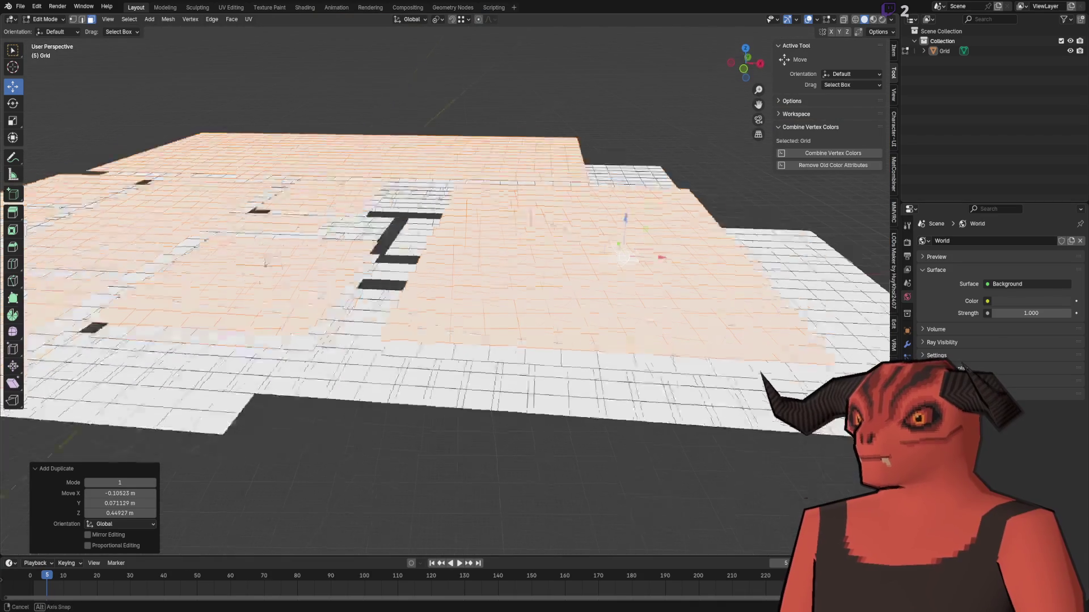
drag(499, 230, 534, 264)
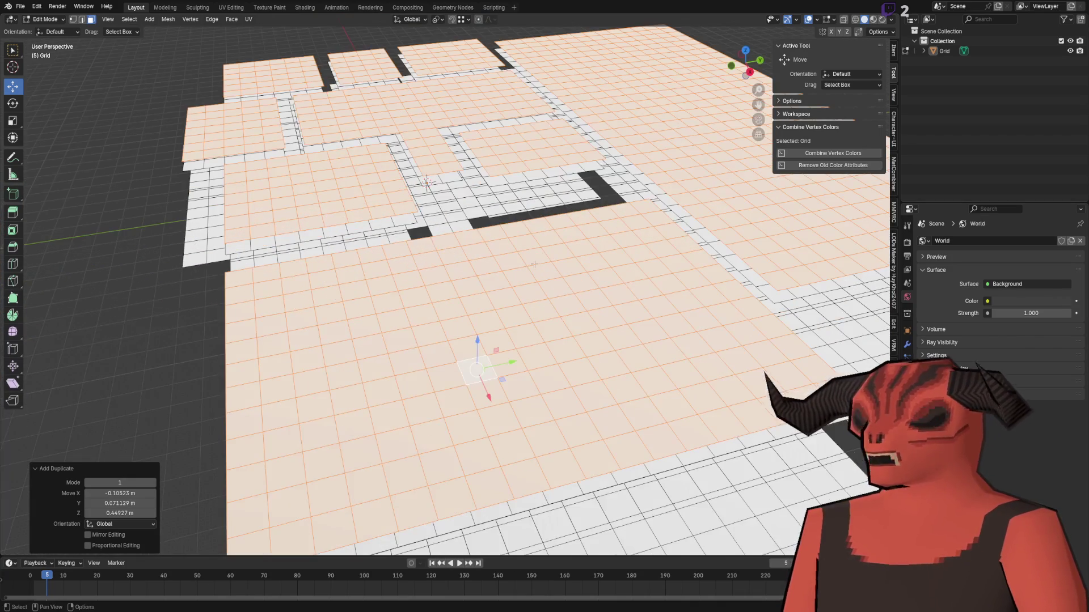
scroll(404, 170, down, 5)
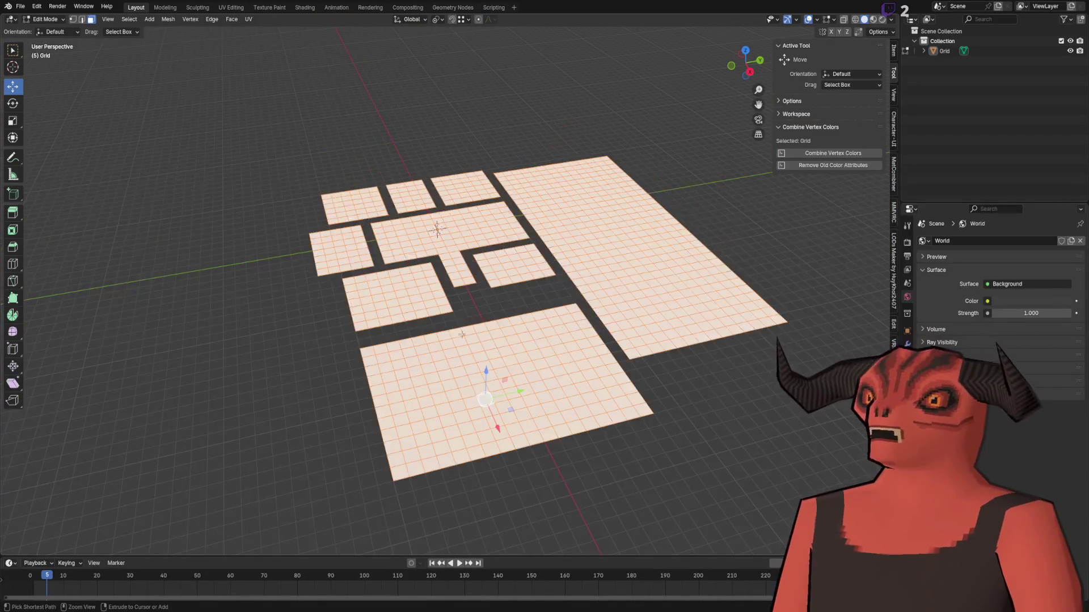
scroll(491, 277, up, 3)
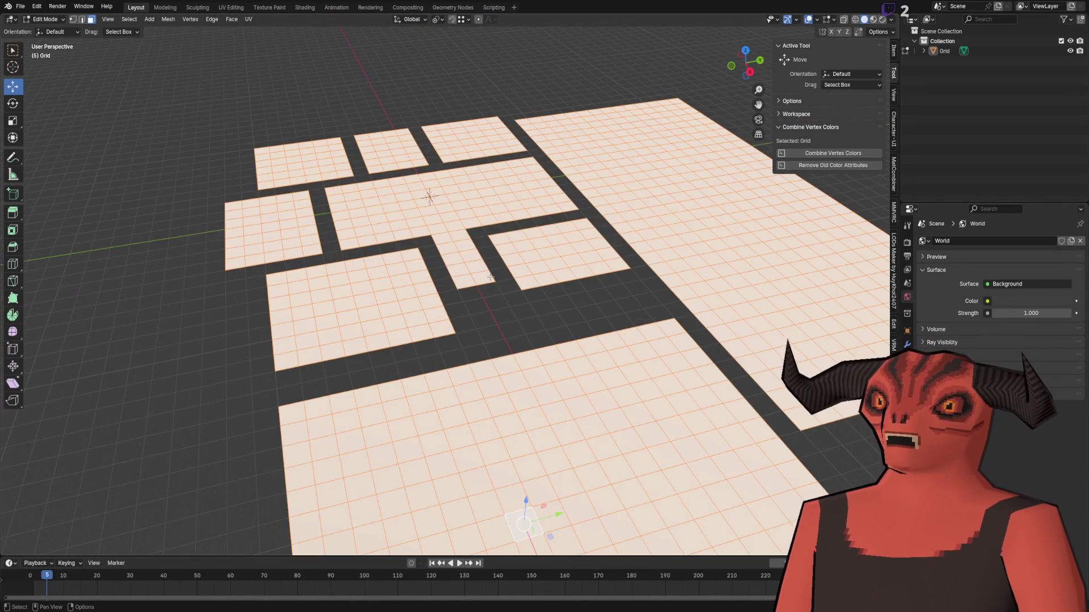
mouse_move(491, 277)
mouse_down()
mouse_move(377, 231)
mouse_move(759, 221)
mouse_up()
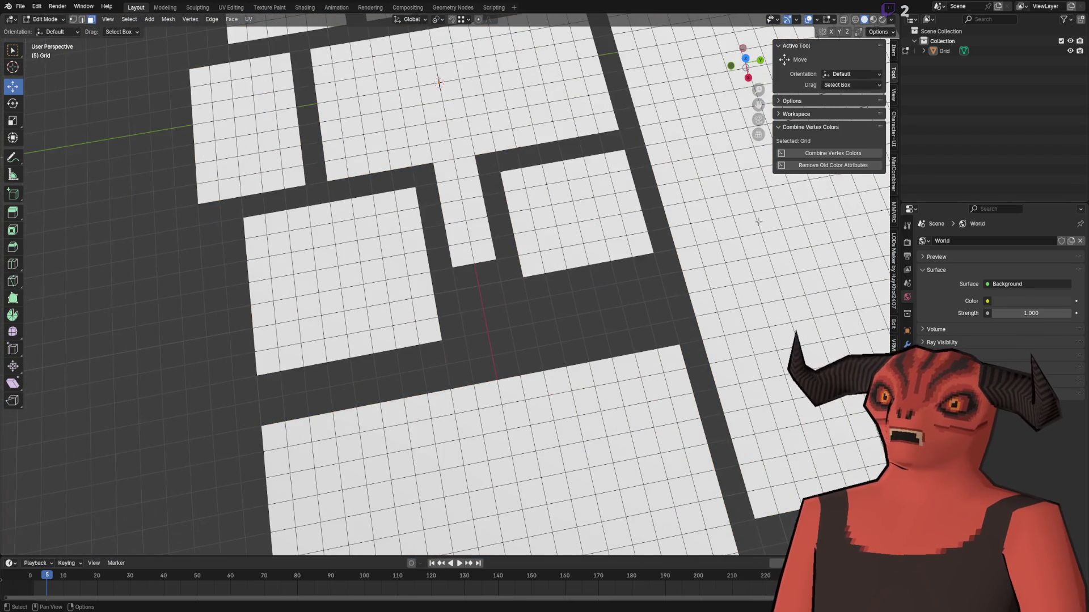
mouse_move(530, 277)
mouse_down()
mouse_move(388, 280)
mouse_move(397, 264)
mouse_up()
key(l)
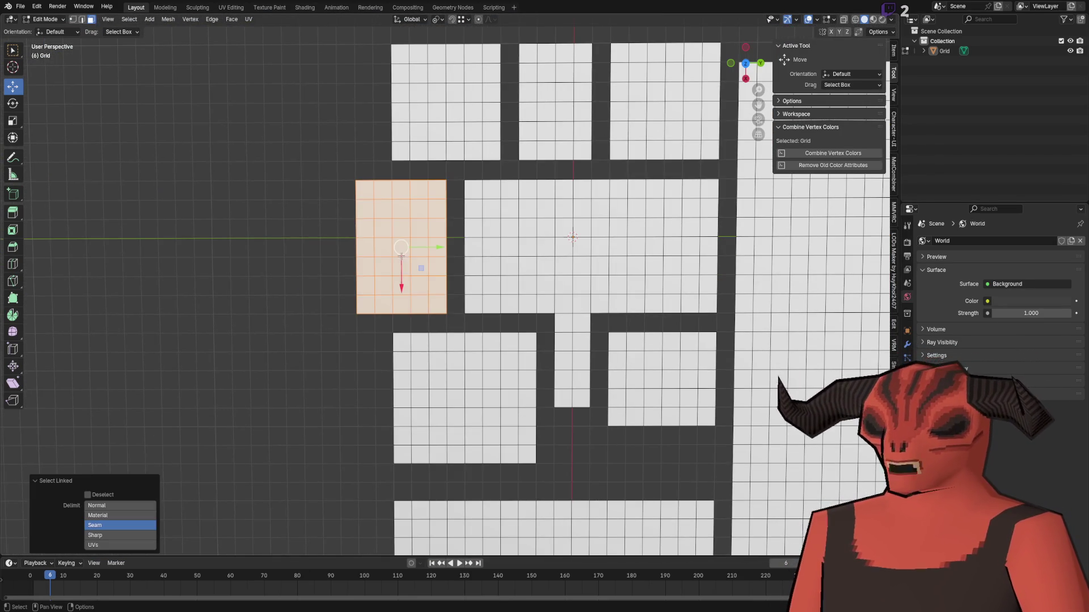
click(580, 190)
drag(580, 189, 472, 224)
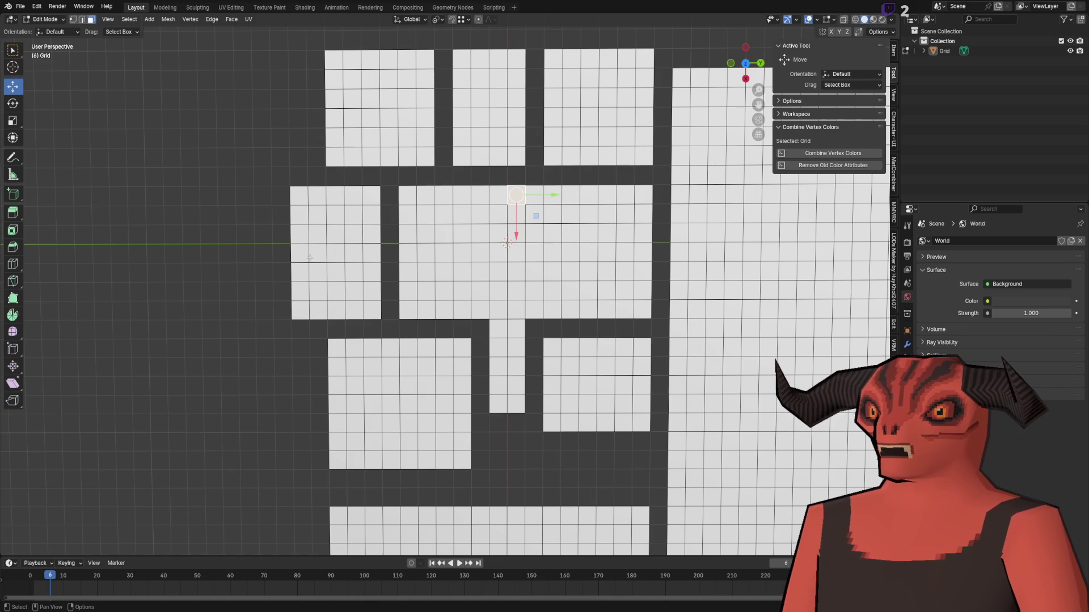
- Move the small left-hand room 2.43 m along −Y, away from the central room
key(l)
key(g)
key(y)
click(242, 452)
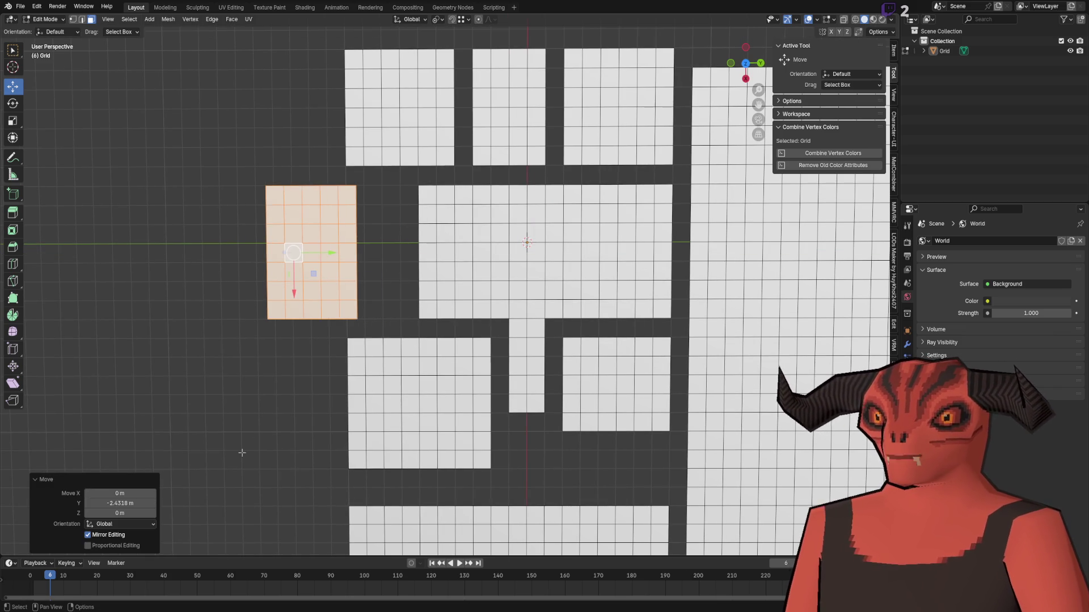
click(134, 503)
text(-)
key(Return)
click(318, 342)
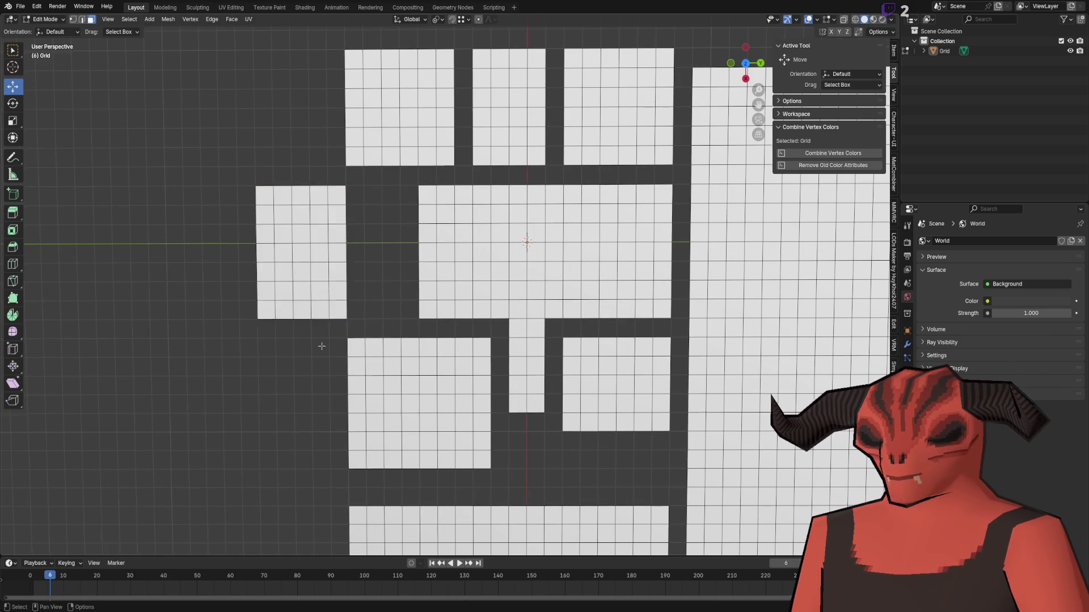
scroll(408, 333, up, 3)
click(401, 338)
scroll(383, 313, down, 2)
- Extrude the central room's left edge exactly -2 m along Y
key(e)
key(y)
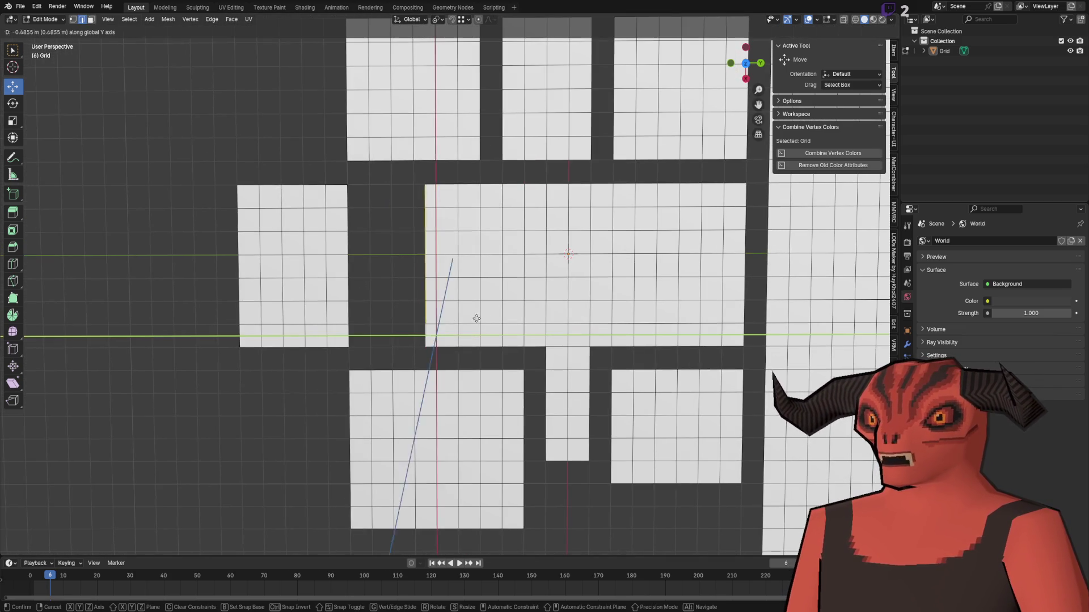
click(440, 316)
click(133, 504)
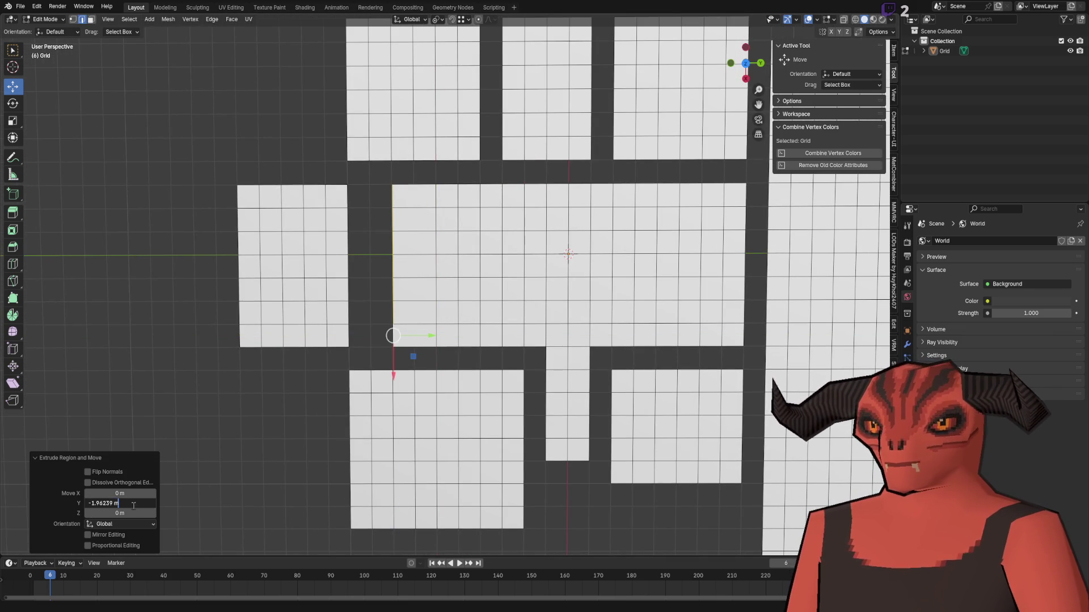
text(-2)
key(Return)
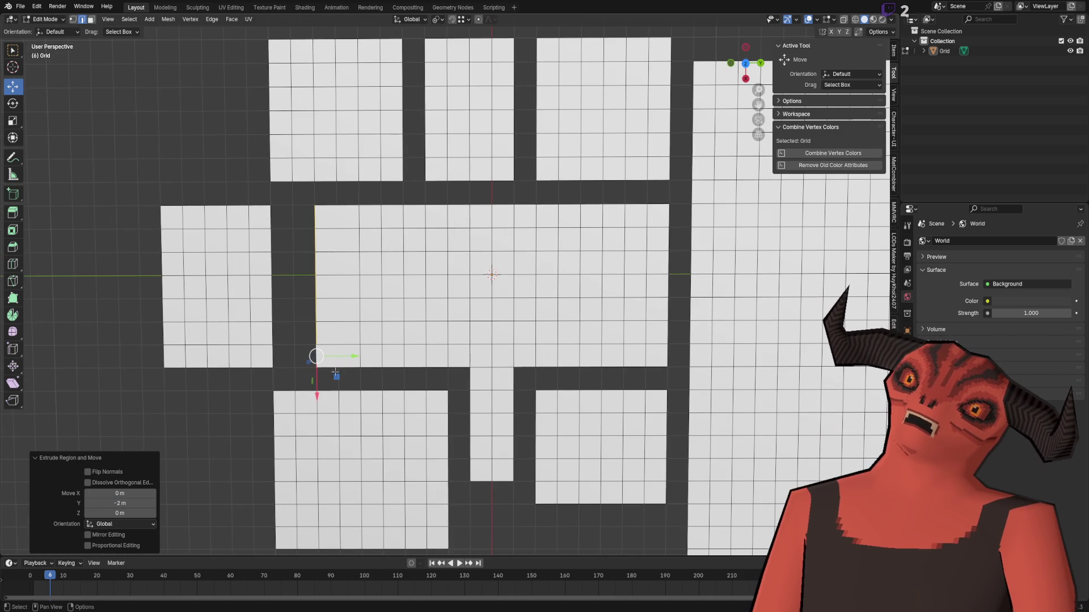
- In face mode, select one room floor and move it two cells right
key(3)
click(394, 357)
drag(437, 358, 673, 357)
right_click(465, 234)
click(442, 267)
- Box-select the top row of three rooms and move them farther up
scroll(313, 343, up, 1)
mouse_move(198, 126)
mouse_down()
mouse_move(658, 349)
mouse_move(689, 352)
mouse_up()
scroll(445, 266, down, 2)
drag(437, 313, 435, 267)
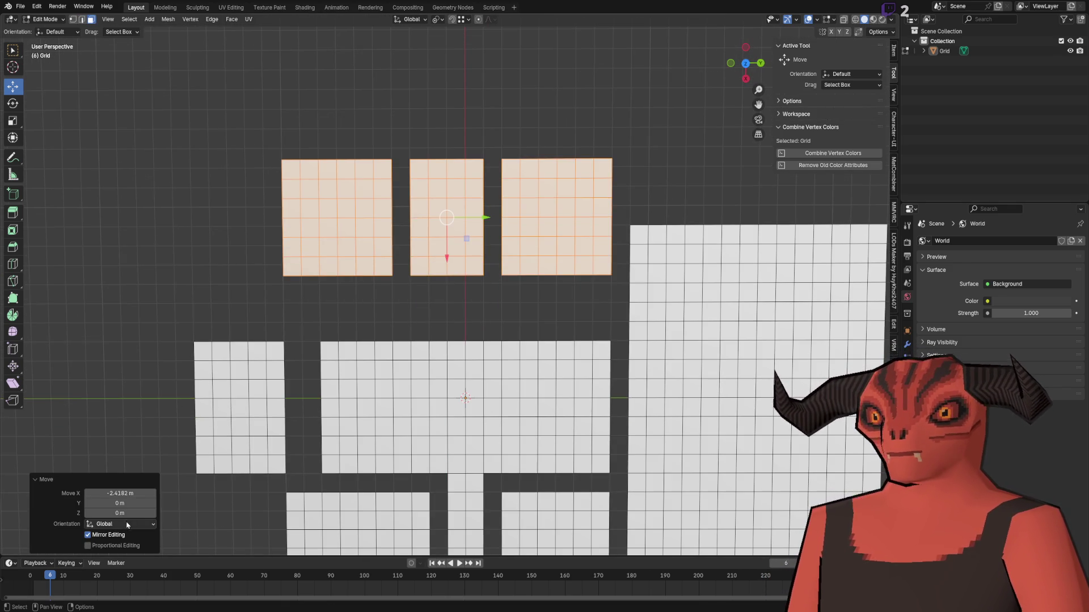
- Enter a -4 m move distance for the three top rooms and undo a trial top-edge extrusion
click(120, 494)
text(-4)
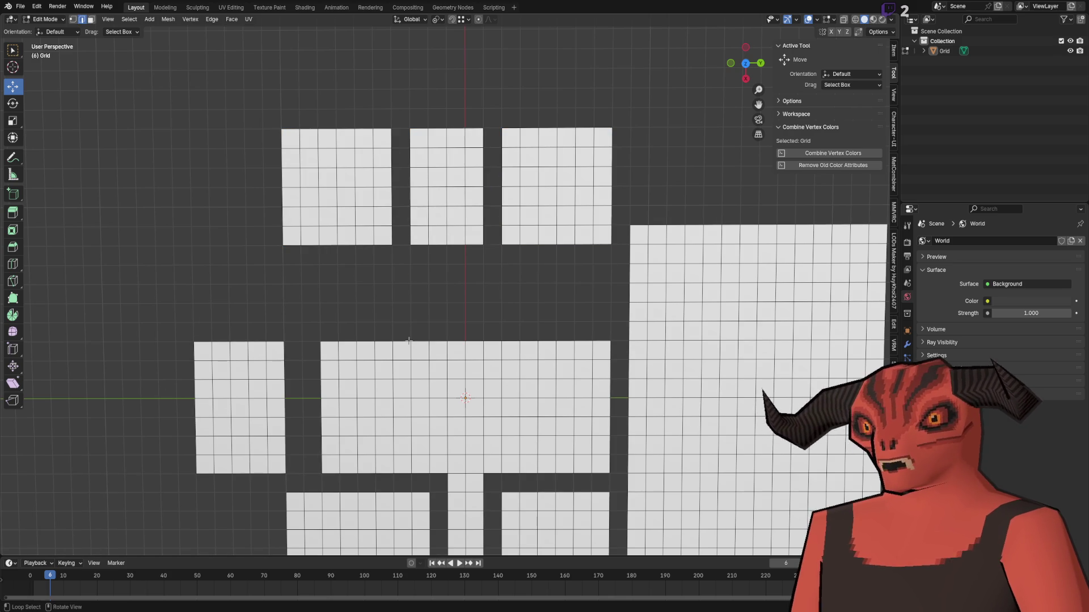
click(408, 340)
scroll(409, 340, up, 3)
key(e)
click(407, 274)
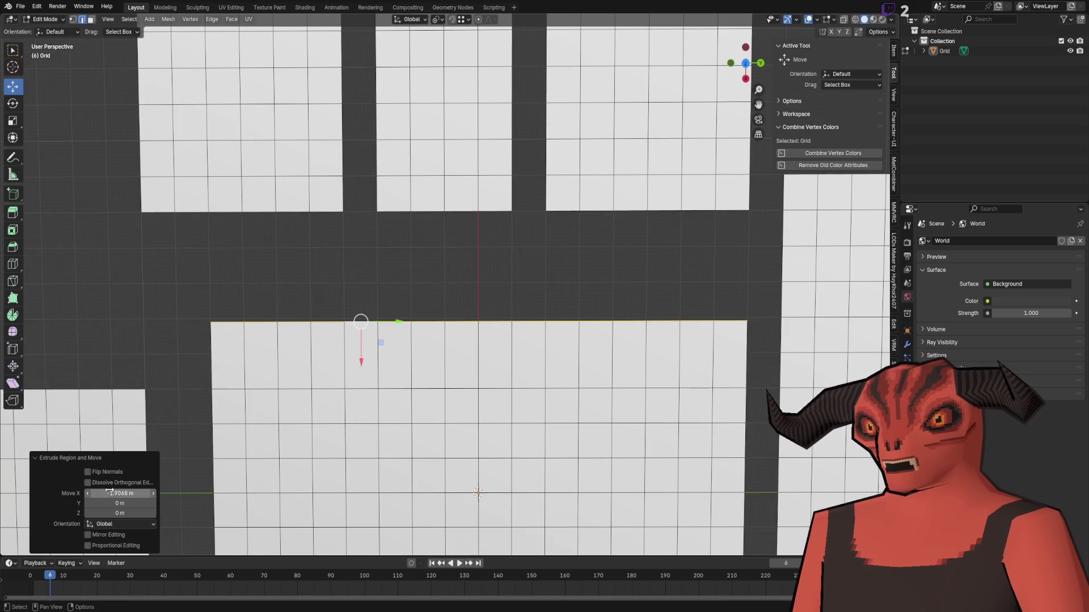
key(Escape)
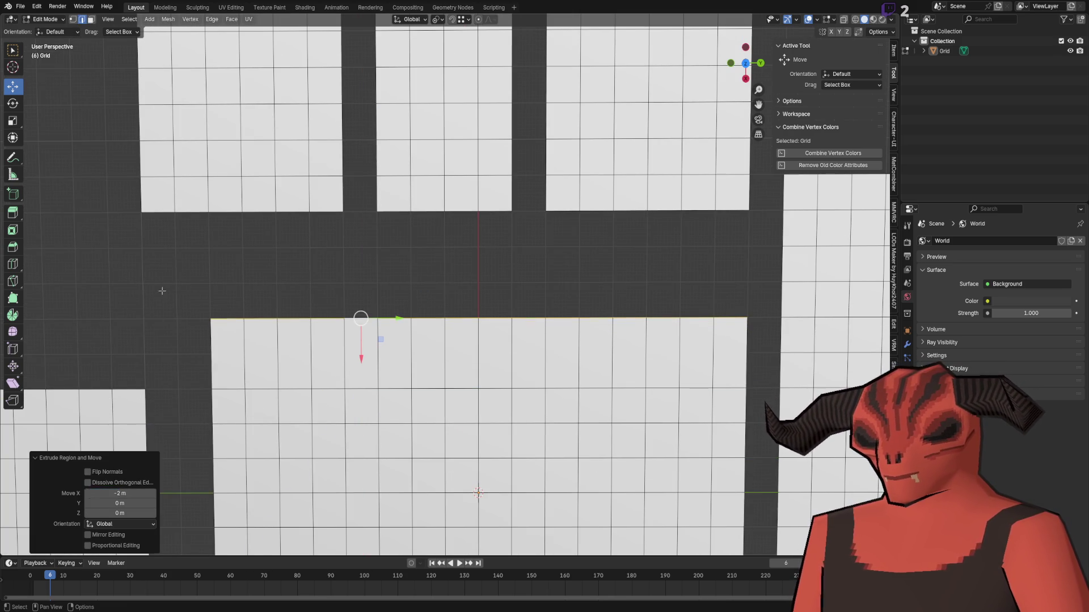
key(ctrl+z)
- Commit the 4 m move of the upper rooms and deselect them
right_click(457, 286)
click(461, 286)
key(Escape)
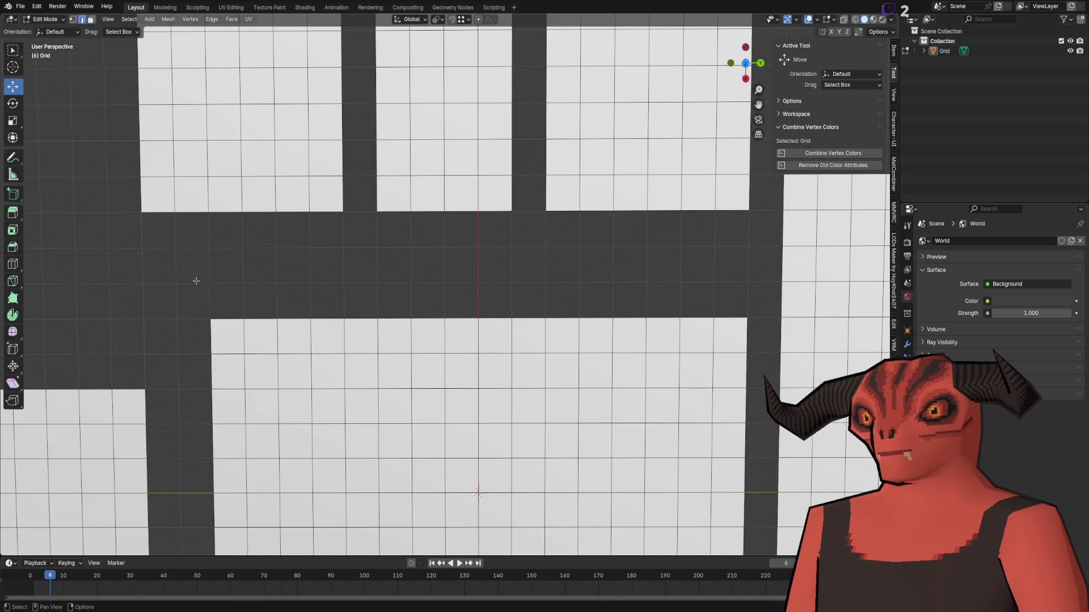
scroll(424, 318, down, 5)
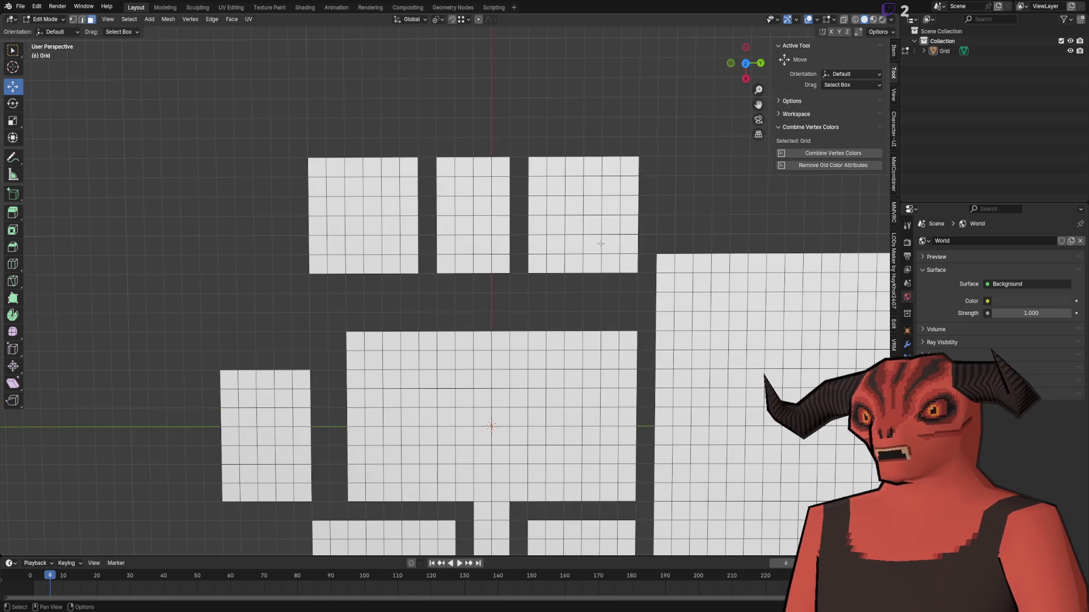
mouse_move(284, 219)
mouse_down()
mouse_move(422, 207)
mouse_move(457, 226)
mouse_move(431, 206)
mouse_up()
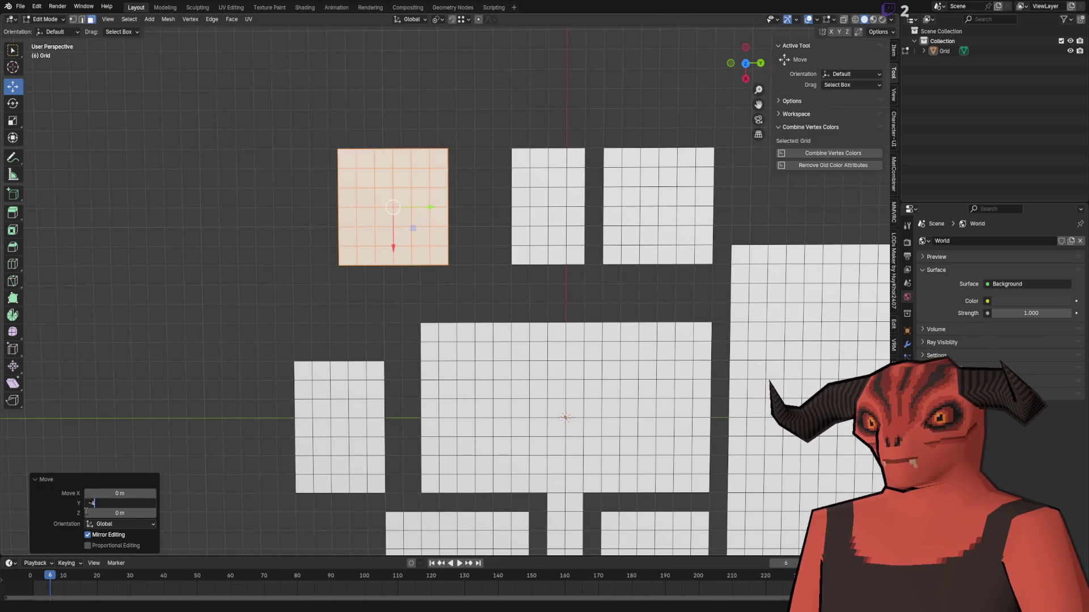
key(Return)
click(503, 370)
drag(538, 318, 357, 361)
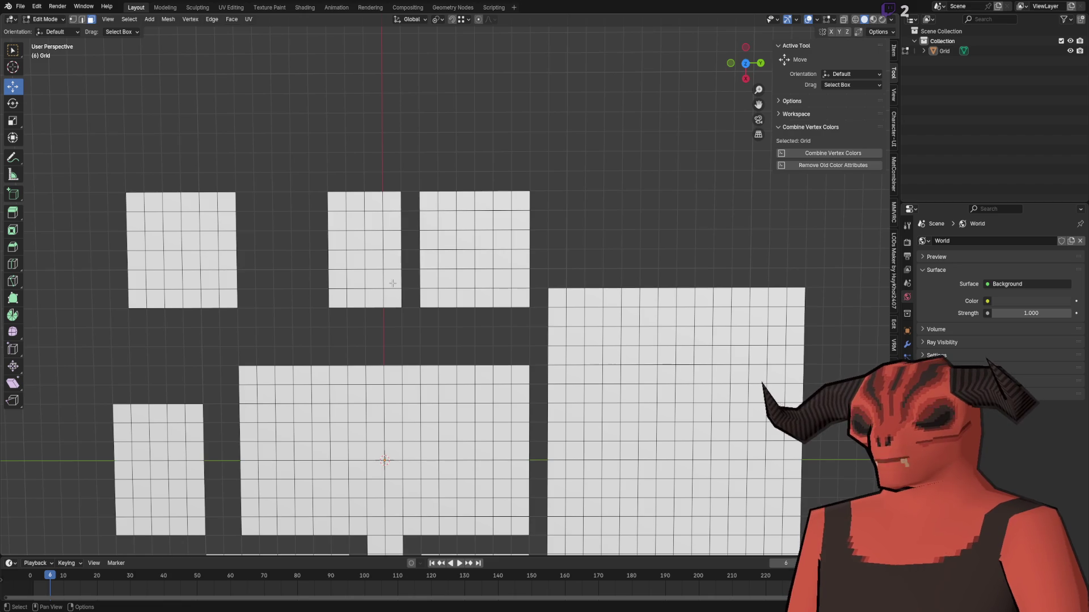
- Select another room's floor island and slide it 2 m toward its neighbour
key(l)
scroll(393, 283, up, 3)
mouse_move(507, 221)
mouse_down()
mouse_move(422, 222)
mouse_move(431, 225)
mouse_up()
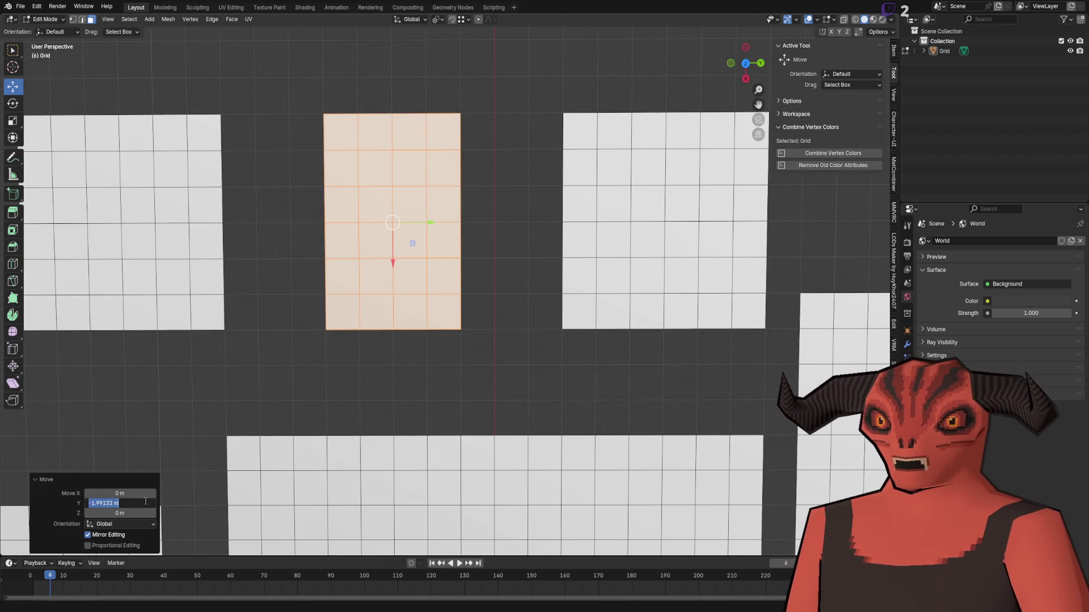
key(Return)
- Slide the right room's left edge loop leftward to a new position
scroll(408, 377, right, 5)
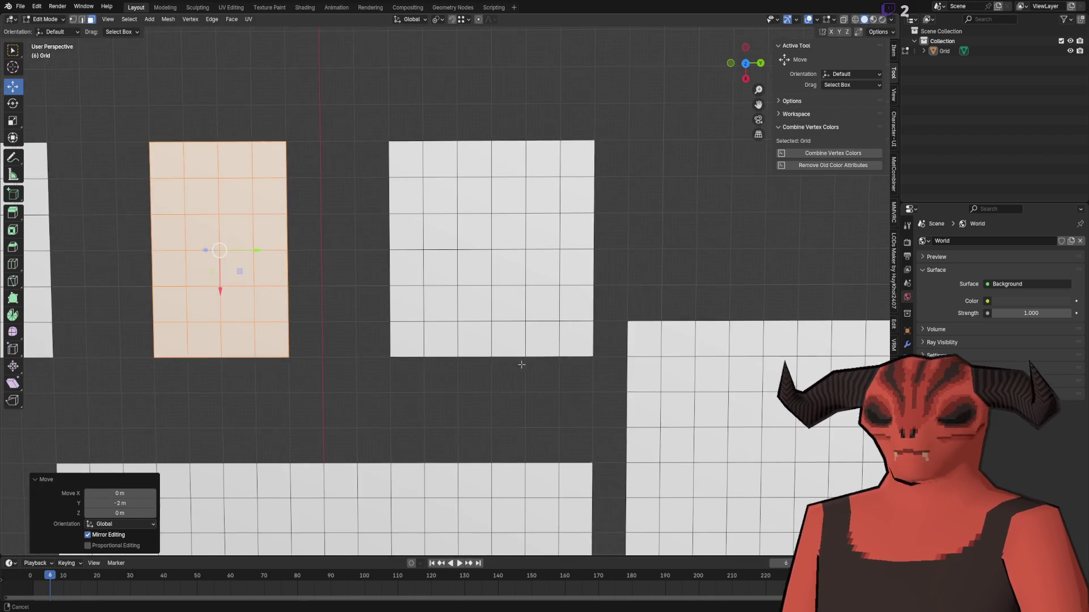
click(539, 308)
scroll(474, 268, left, 3)
alt+click(487, 266)
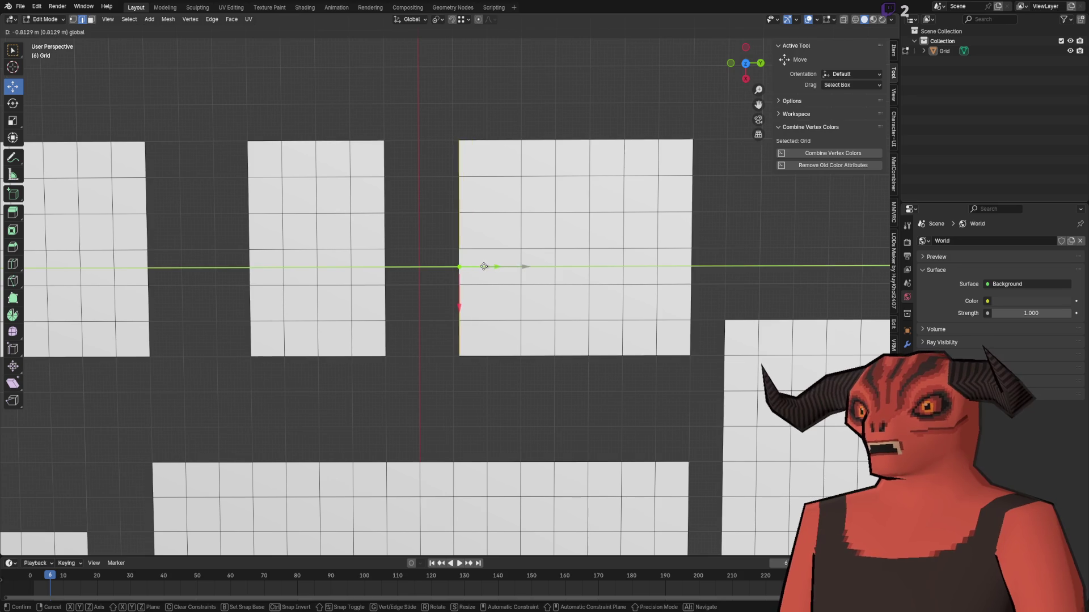
drag(528, 264, 490, 263)
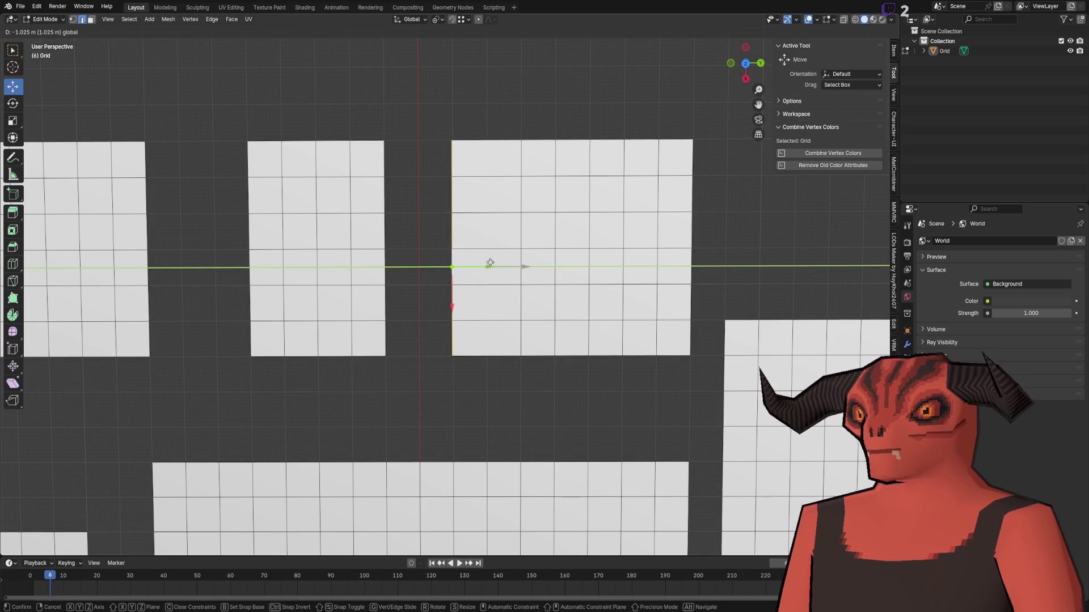
text(1)
key(BackSpace)
key(BackSpace)
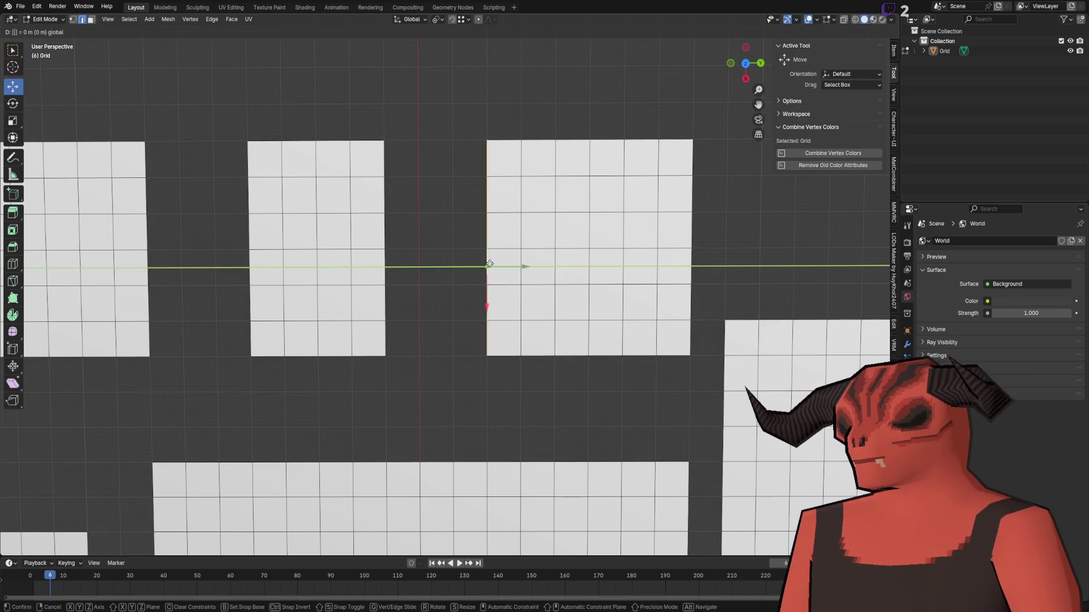
click(489, 266)
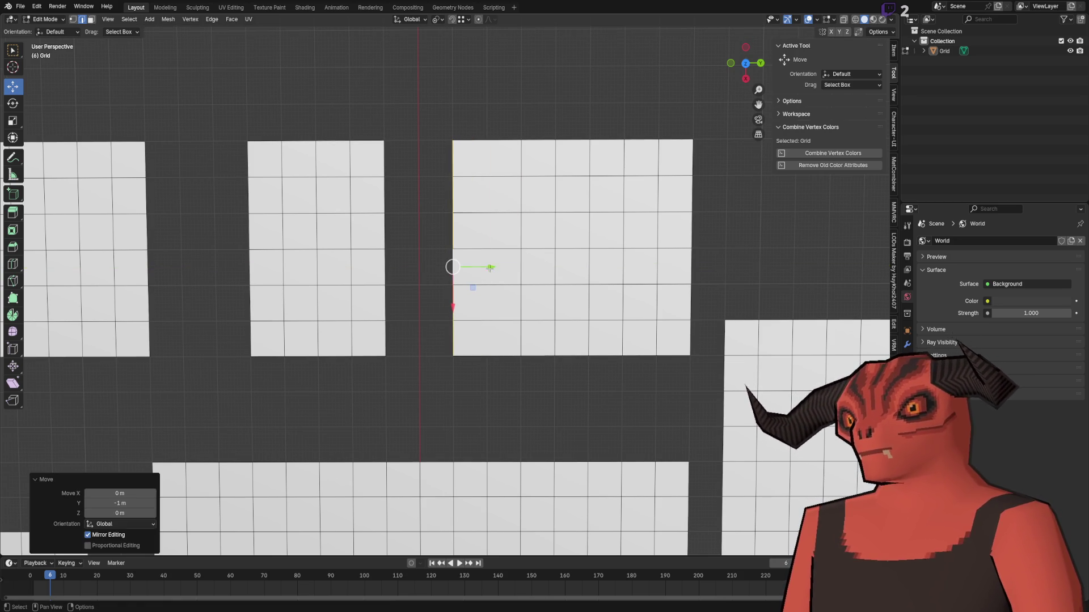
scroll(474, 405, up, 2)
- Add a loop cut splitting one of the room floor blocks
key(ctrl+e)
click(471, 384)
key(Escape)
key(ctrl+e)
click(406, 322)
click(401, 324)
key(ctrl+z)
scroll(400, 241, left, 5)
- Extrude a left edge leftward, then extrude the middle room's left edge loop -2 m along Y
key(e)
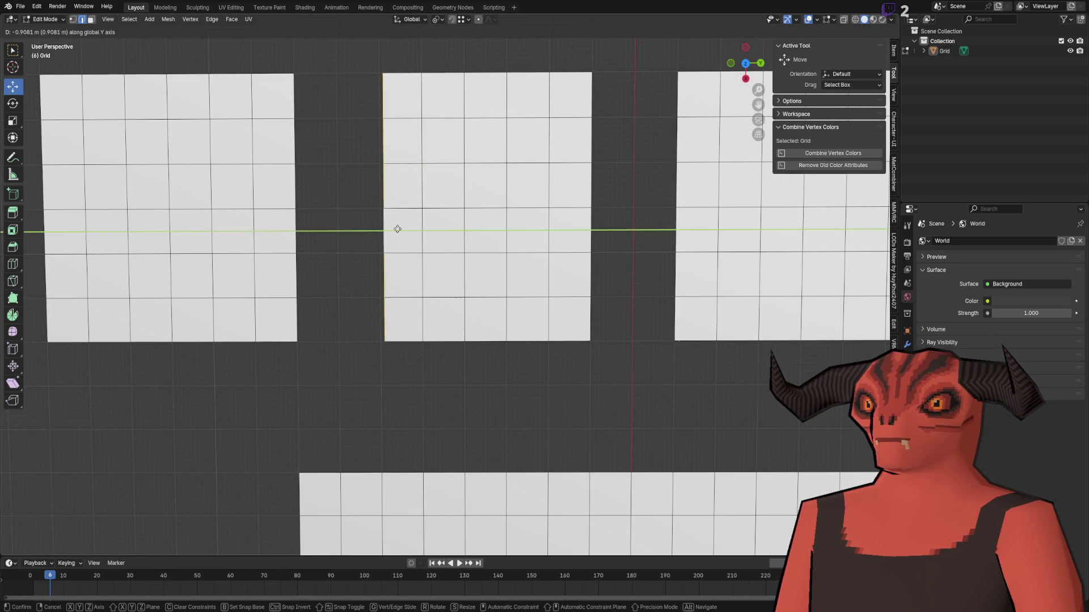
click(393, 229)
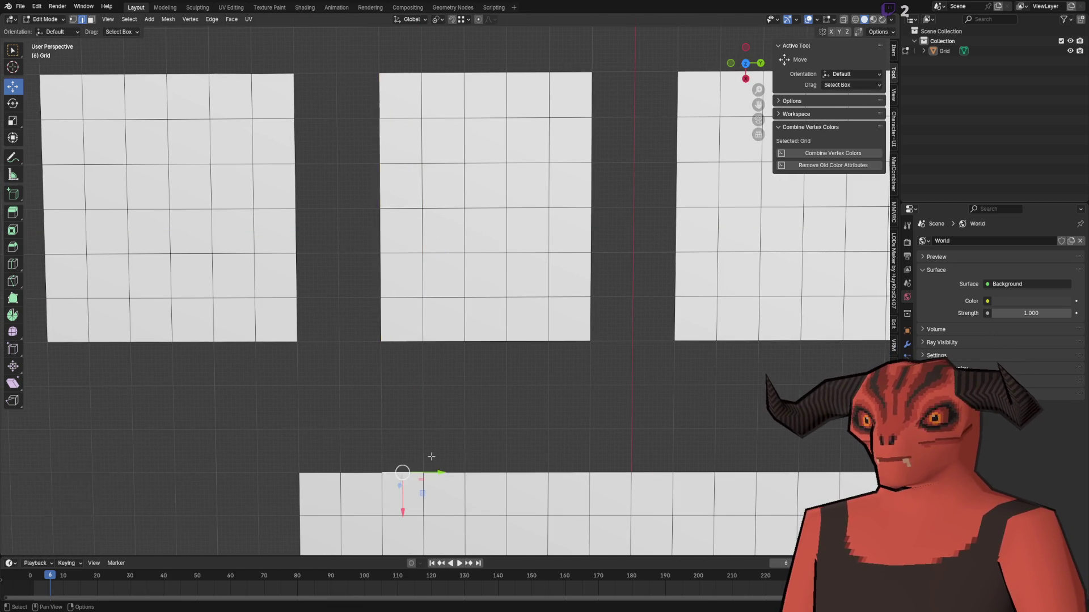
click(401, 474)
scroll(401, 474, up, 2)
alt+click(327, 299)
key(e)
click(248, 299)
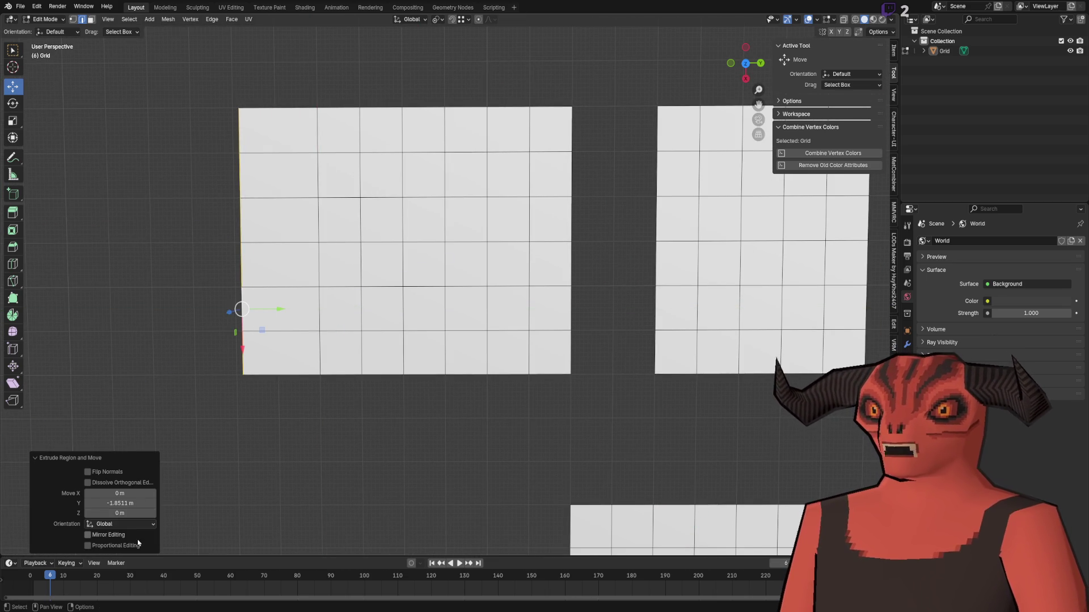
click(130, 503)
key(Return)
click(429, 475)
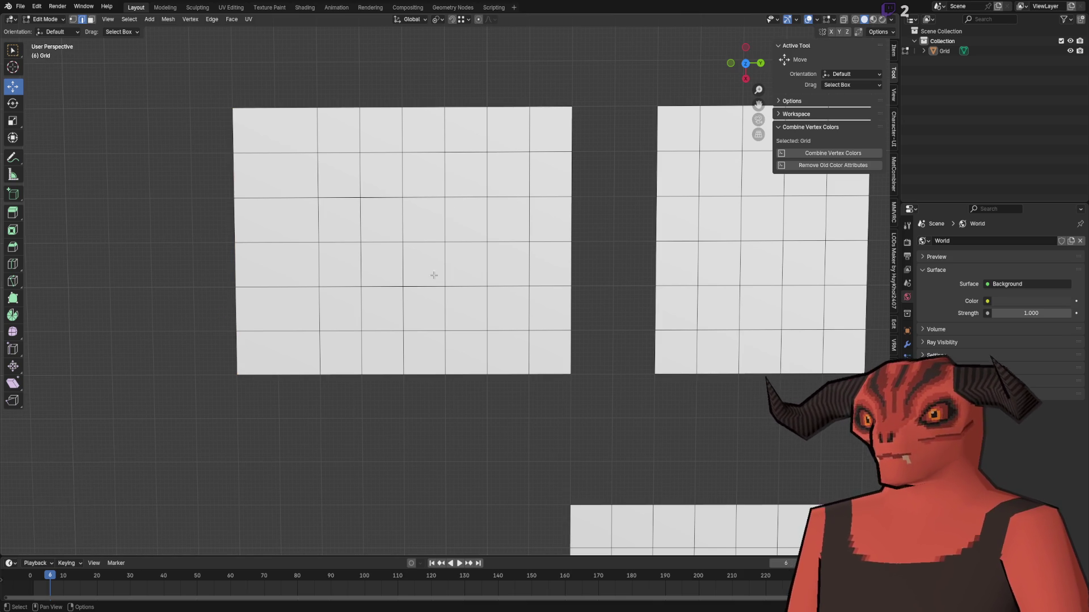
- Add a loop cut across the extended middle room
key(ctrl+r)
click(280, 265)
scroll(485, 414, down, 8)
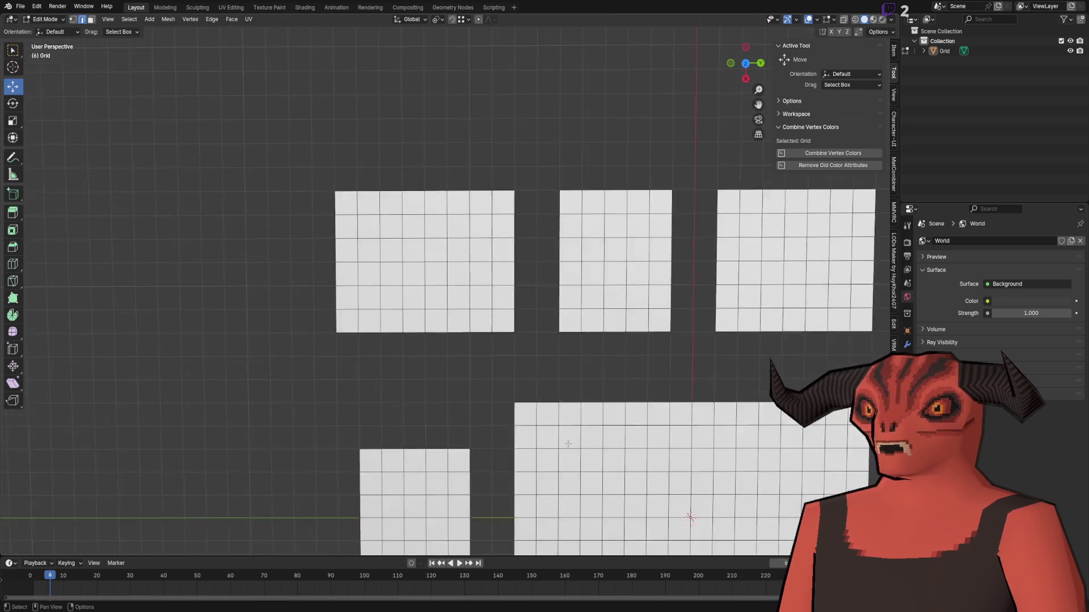
scroll(351, 262, up, 3)
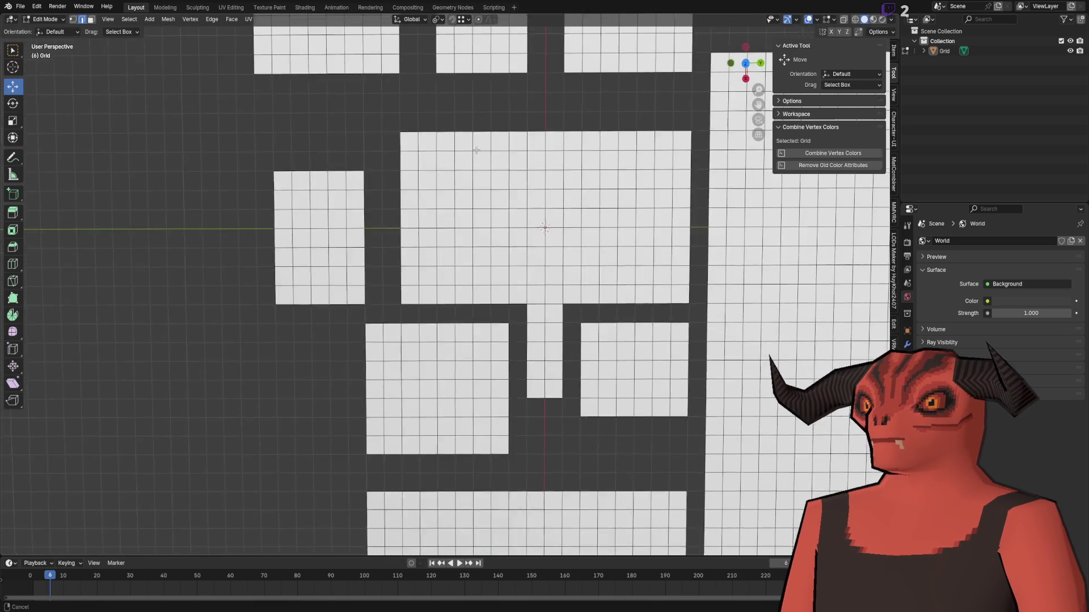
- Extrude the left room's top edge upward
click(317, 207)
key(e)
scroll(341, 221, up, 5)
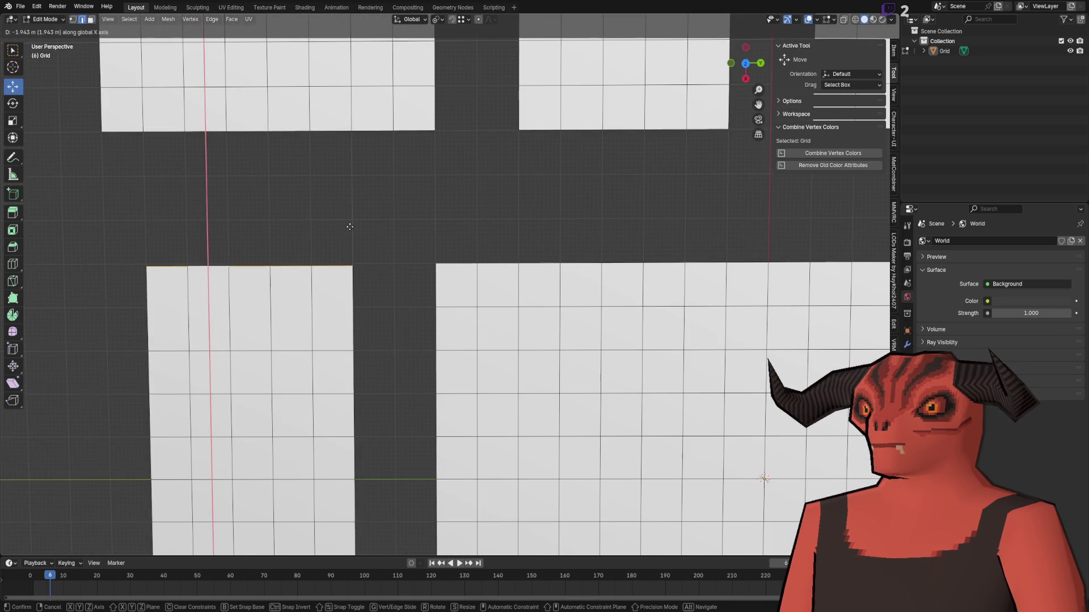
click(349, 225)
key(Escape)
click(392, 369)
scroll(436, 281, down, 2)
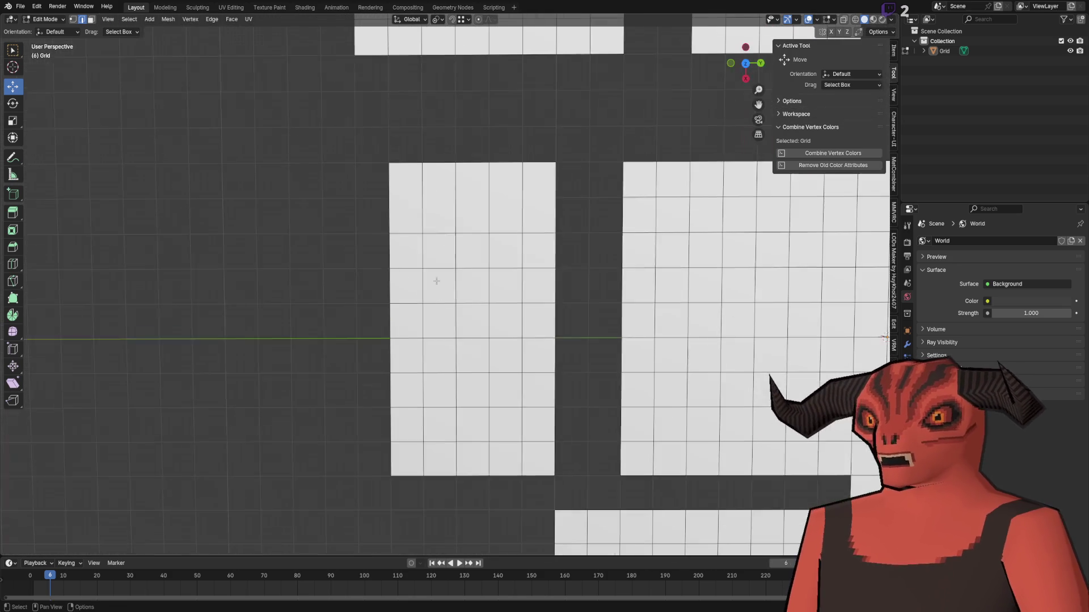
- Move a room's vertical edge loop -2 m along the Y axis
alt+click(384, 261)
key(g)
key(z)
key(y)
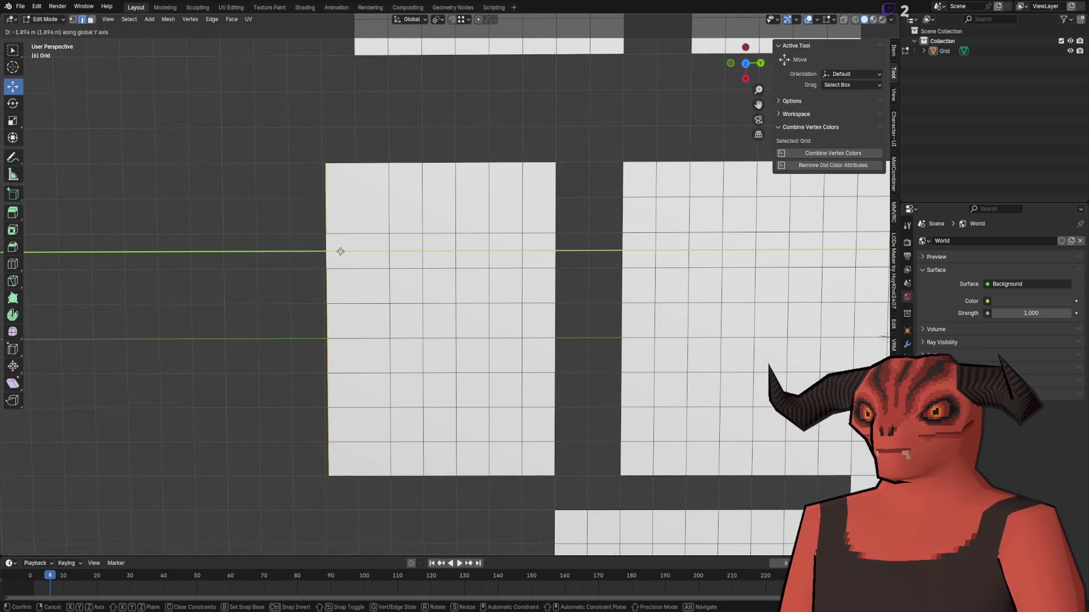
click(338, 251)
key(Return)
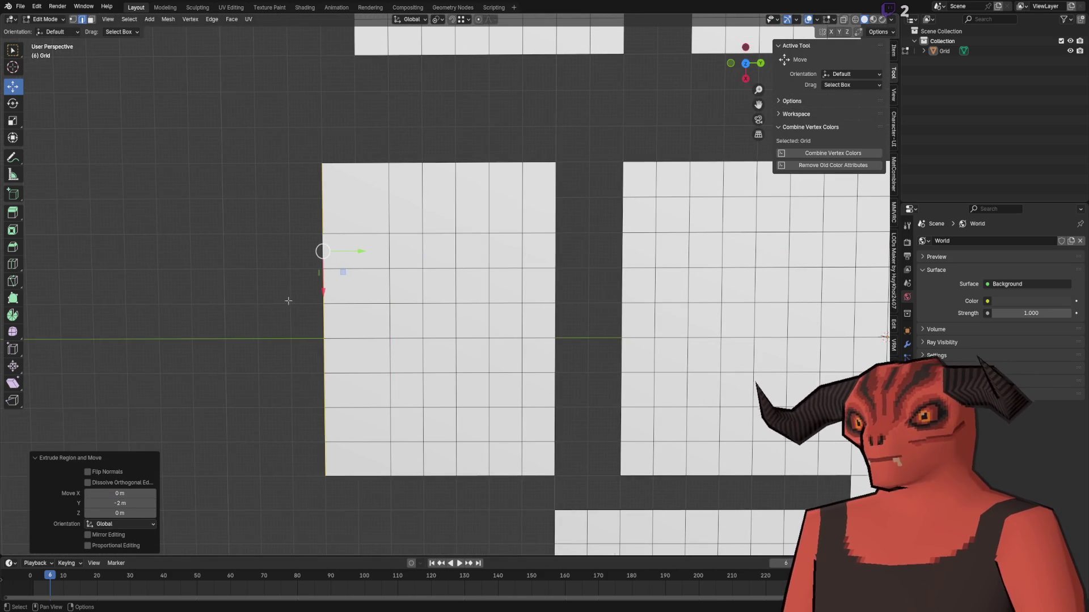
- Add loop cuts across the widened room from the edge menu
right_click(214, 209)
click(216, 219)
right_click(340, 268)
right_click(352, 238)
click(352, 238)
double_click(363, 245)
right_click(365, 242)
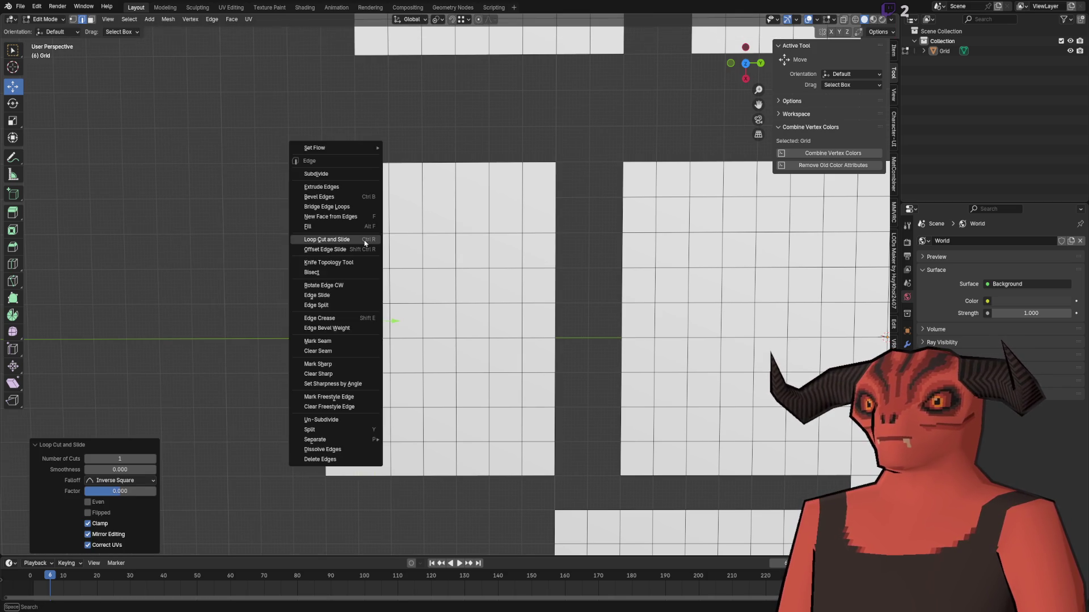
- Select the whole floor mesh and merge overlapping vertices by distance
click(365, 243)
scroll(253, 213, down, 3)
key(a)
scroll(391, 327, up, 2)
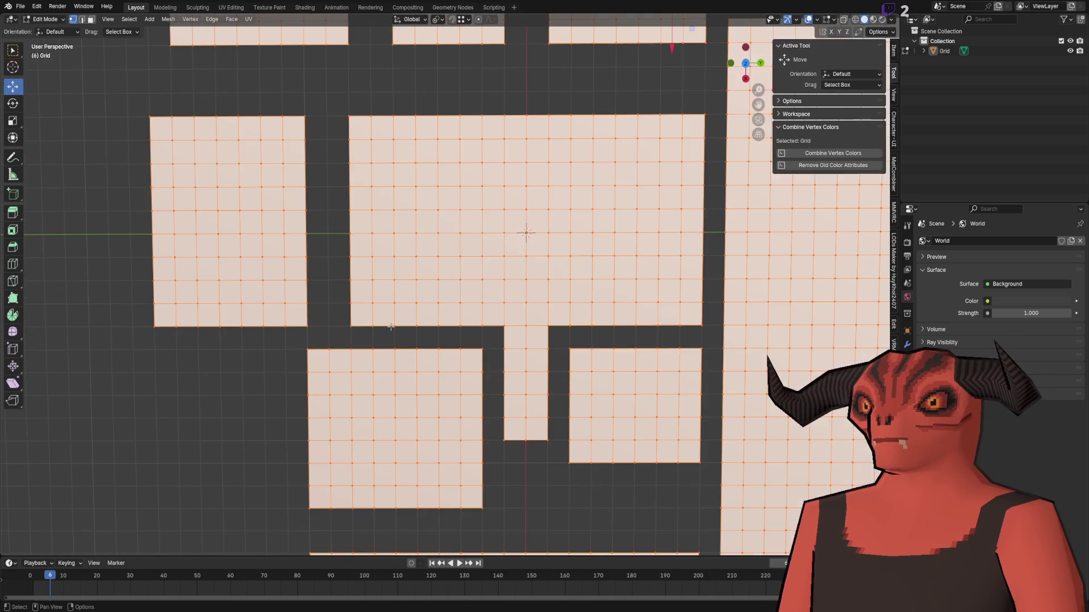
key(m)
click(391, 326)
- Select one connected floor piece with Ctrl+L and shift it to the left
key(alt+a)
scroll(374, 306, down, 2)
key(a)
scroll(397, 352, up, 5)
click(416, 413)
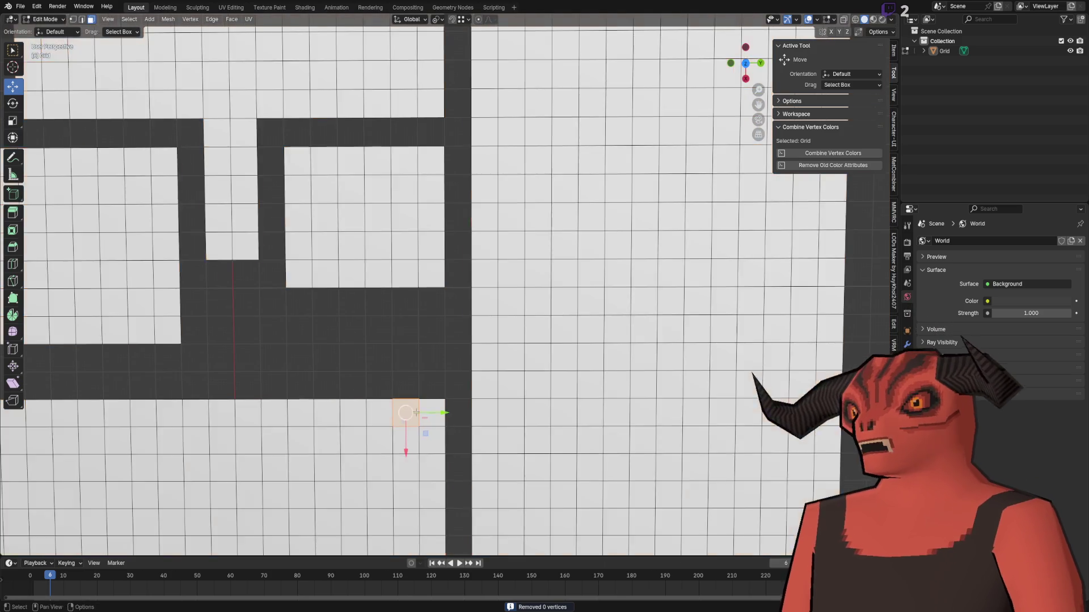
scroll(384, 348, up, 2)
scroll(171, 273, down, 5)
scroll(353, 299, up, 3)
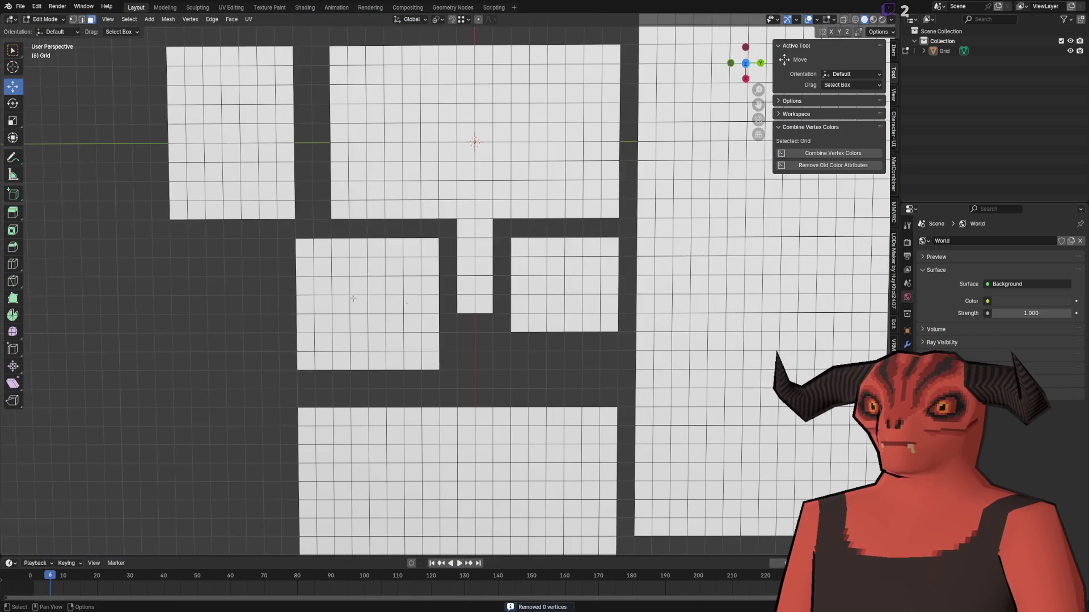
key(ctrl+l)
drag(460, 308, 425, 309)
click(435, 227)
- Duplicate the middle strip's end face and offset the copy in negative Y
scroll(436, 220, up, 4)
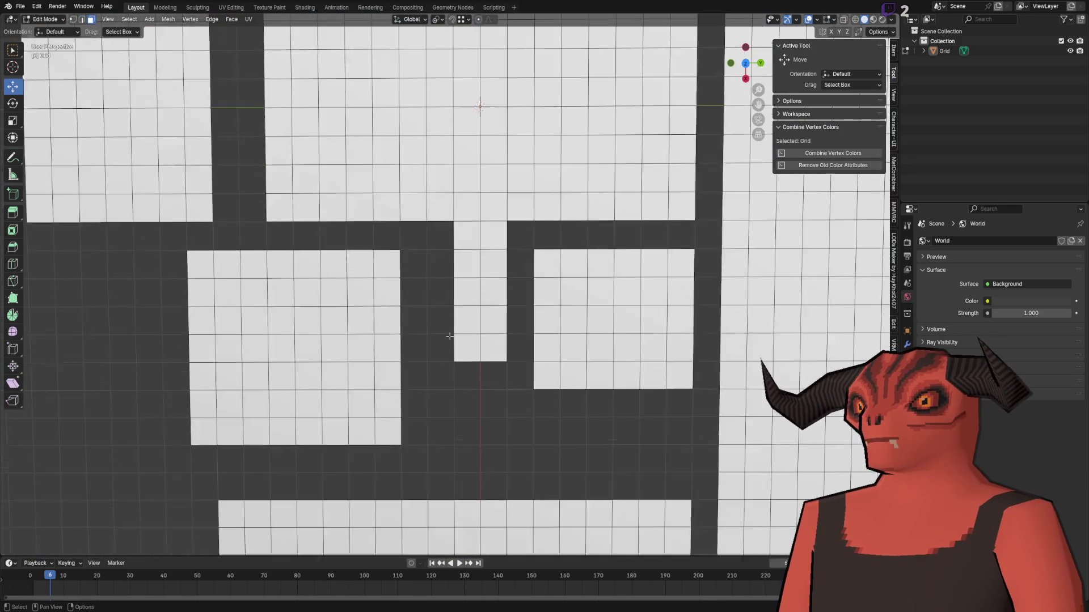
shift+click(470, 227)
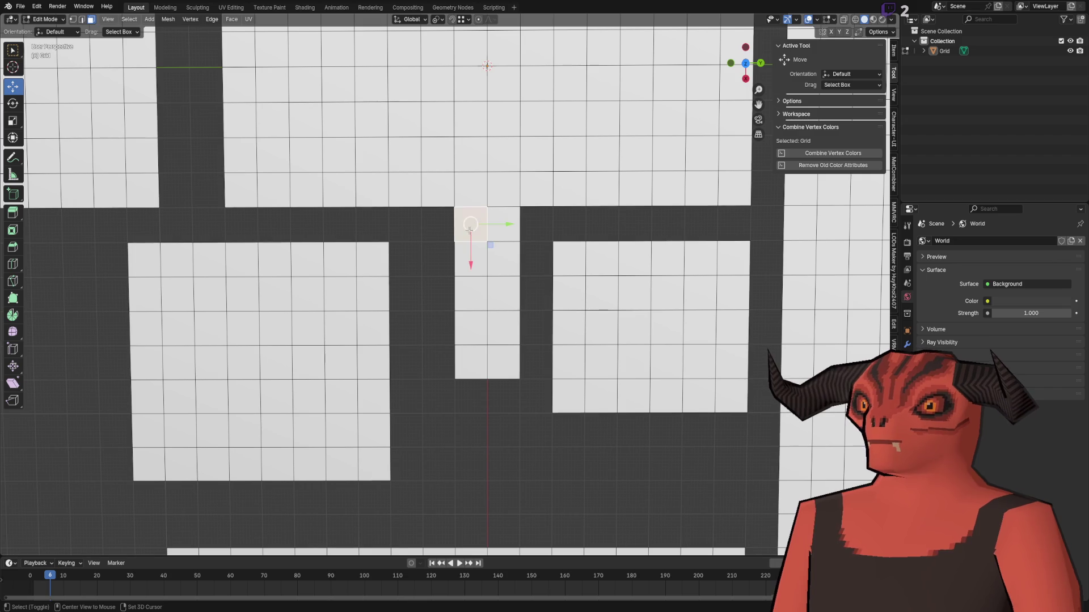
key(ctrl+l)
key(shift+d)
key(x)
click(434, 340)
click(134, 503)
text(-)
key(Return)
- Merge by distance on the whole floor, removing 7 duplicate vertices
key(alt+a)
key(a)
key(m)
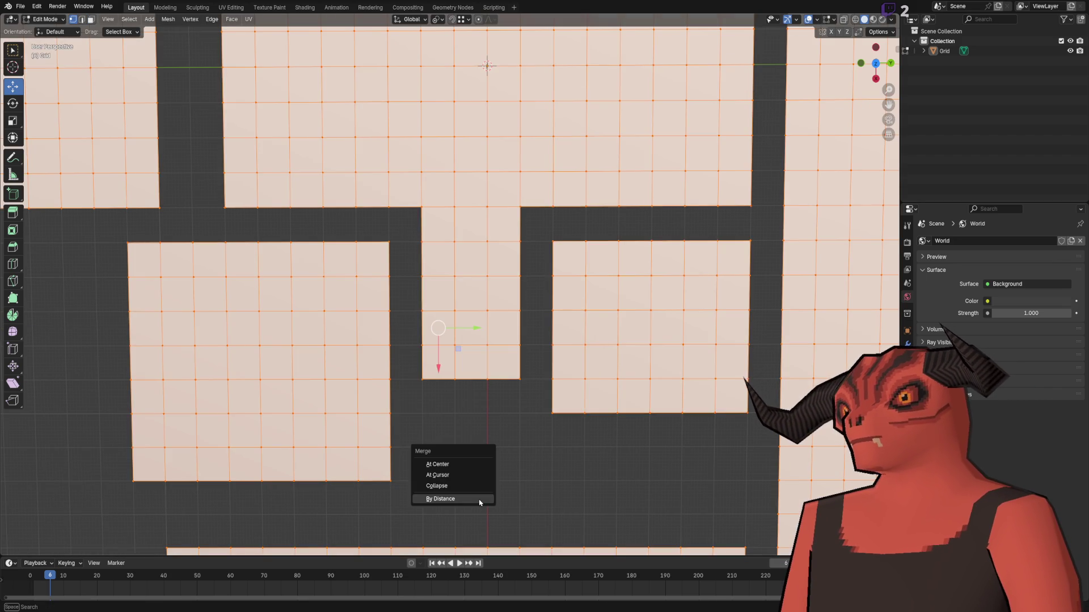
click(479, 499)
key(alt+a)
- Extrude the strip's bottom edge along X to lengthen the corridor
key(e)
key(x)
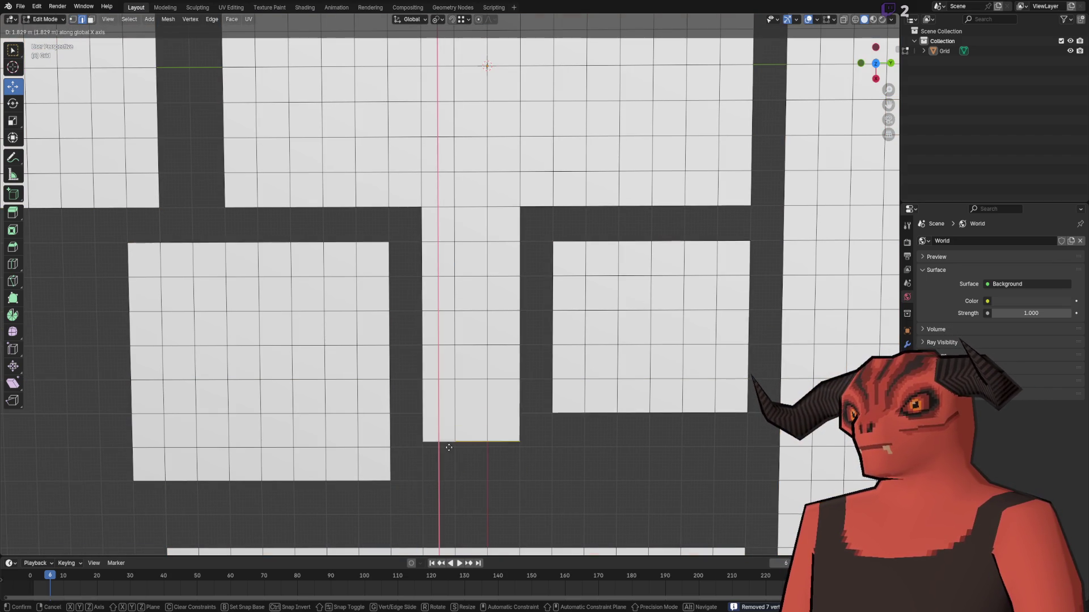
click(306, 497)
click(477, 504)
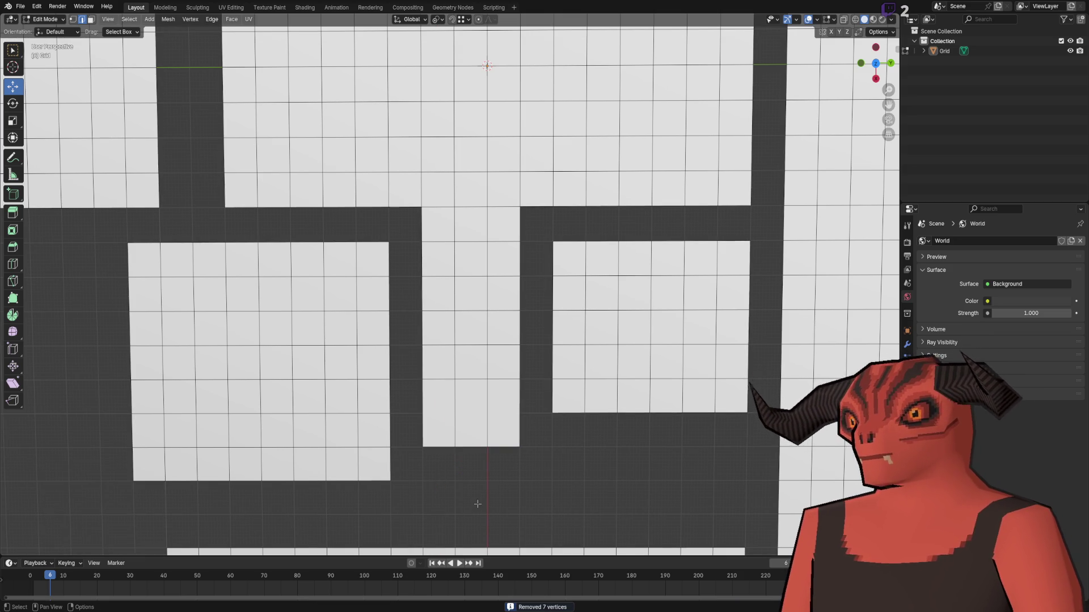
- Add a loop cut across the middle corridor strip
right_click(550, 452)
click(510, 369)
click(463, 409)
click(463, 407)
- Move the right block's bottom edge about 2 m along X
click(498, 401)
key(g)
key(x)
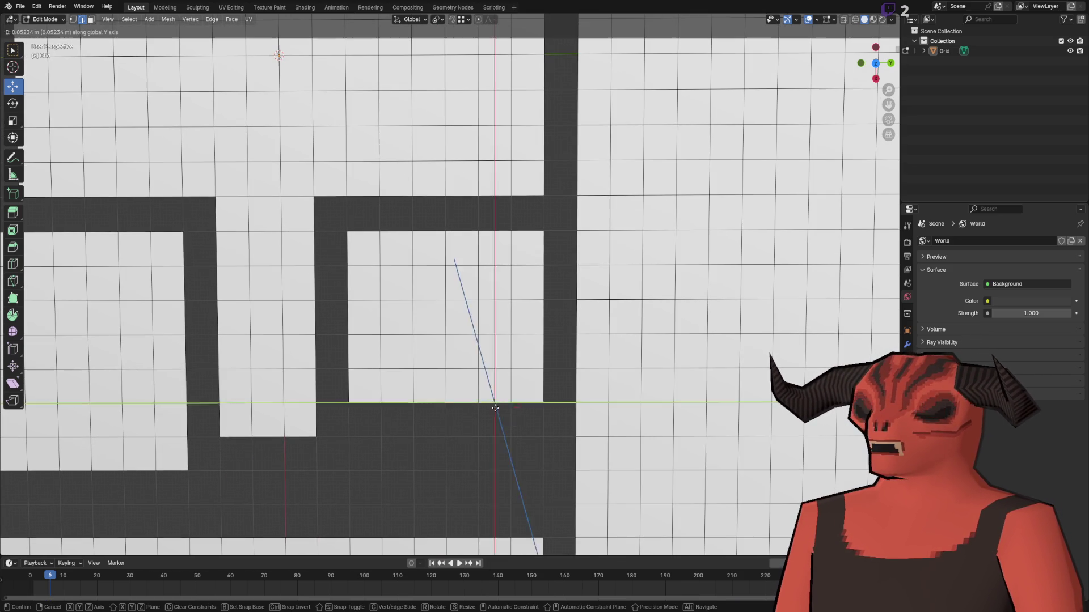
click(492, 472)
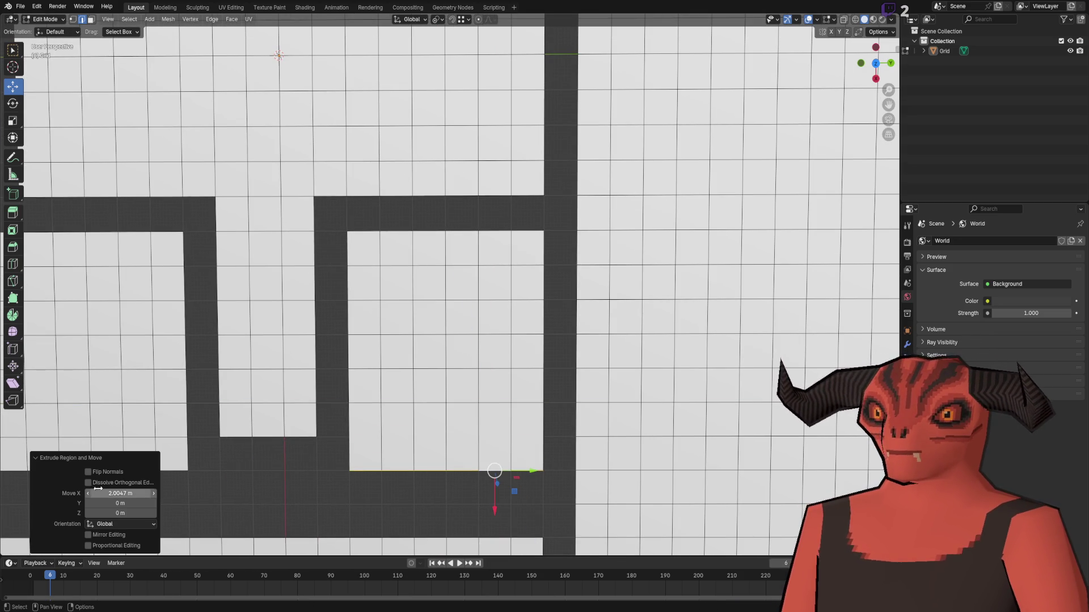
key(Return)
scroll(441, 329, down, 5)
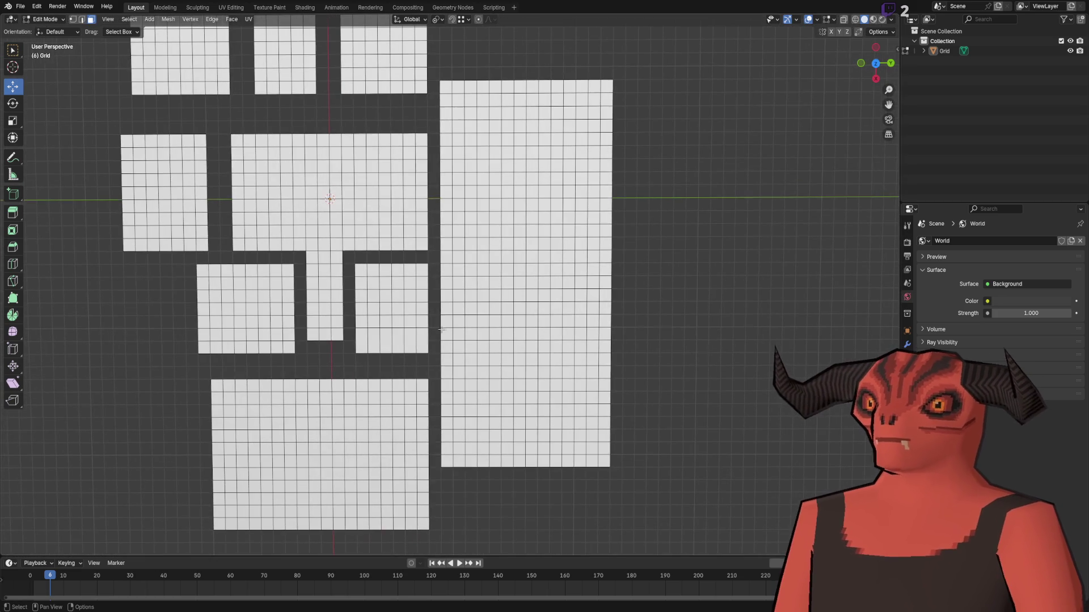
- Add a loop cut to the floor from the edge menu
scroll(442, 329, up, 4)
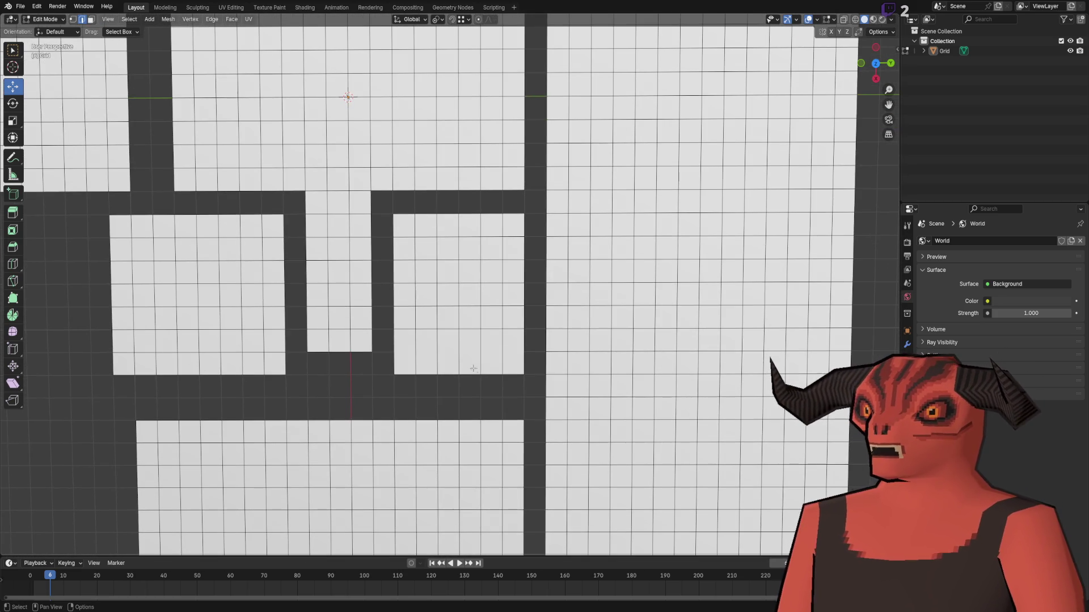
right_click(473, 368)
click(476, 348)
click(462, 389)
scroll(316, 394, down, 5)
- In face mode, select the bottom room block and move it along X toward the rooms above
key(3)
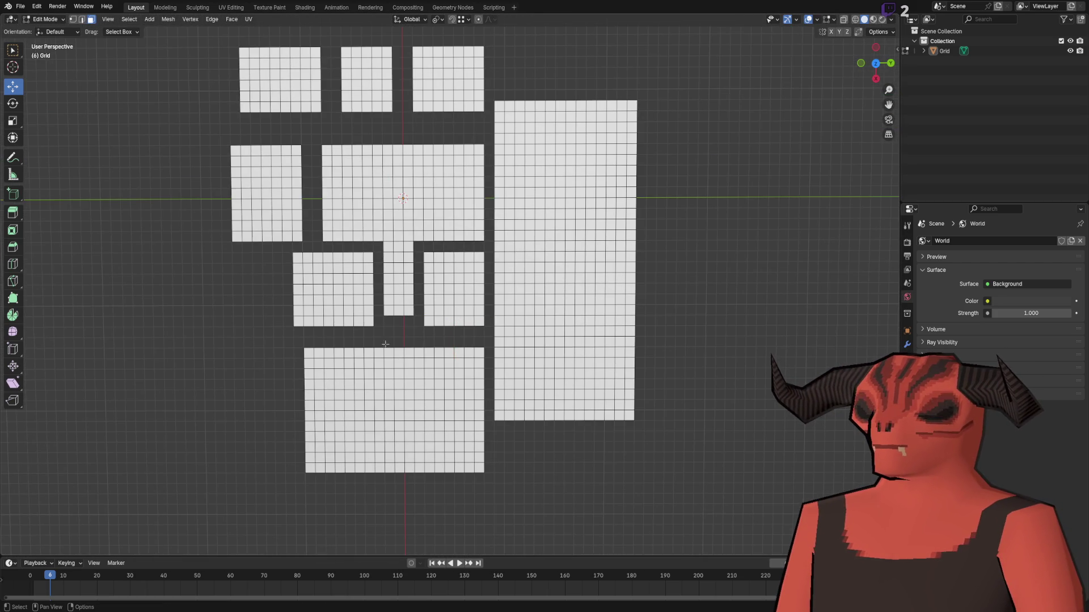
key(l)
scroll(409, 388, up, 1)
drag(383, 462, 383, 449)
click(130, 493)
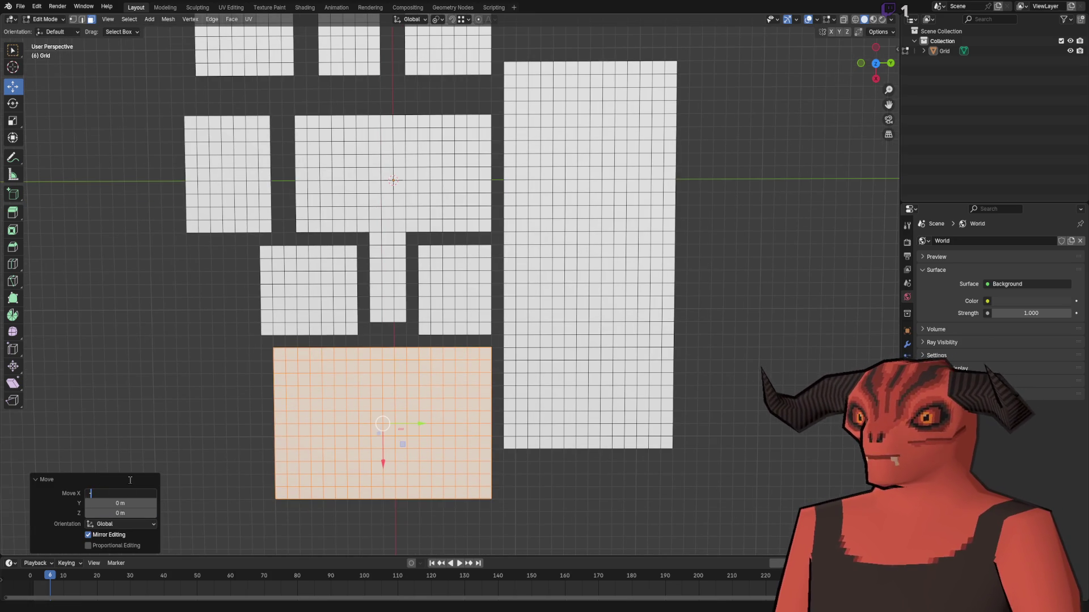
click(237, 441)
scroll(237, 441, up, 5)
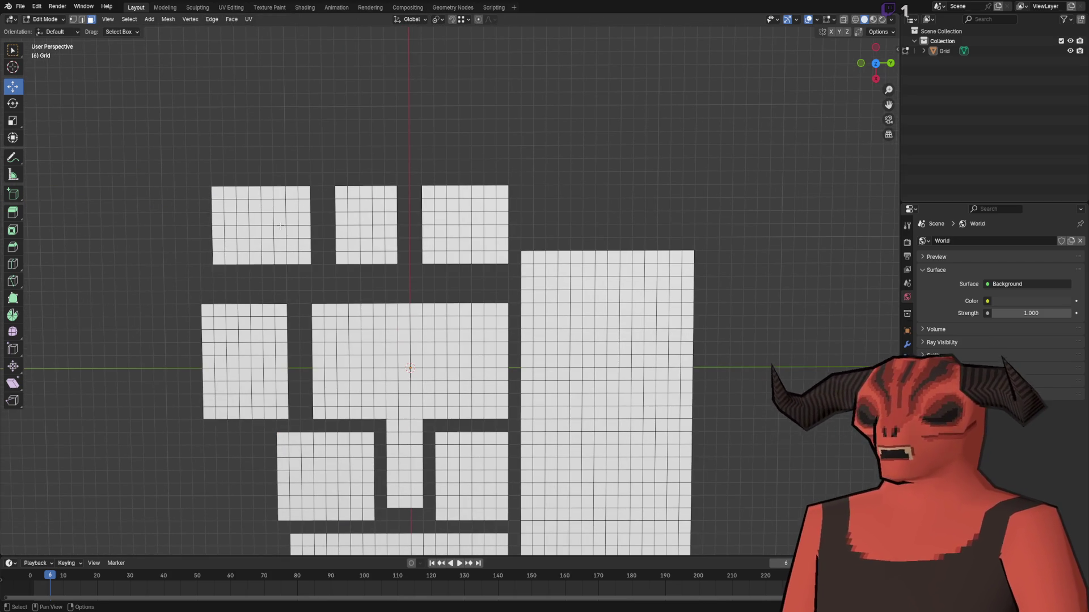
- Extrude the top edges of the three top rooms upward
key(l)
key(l)
key(l)
scroll(381, 267, up, 3)
scroll(411, 180, up, 4)
click(474, 259)
key(e)
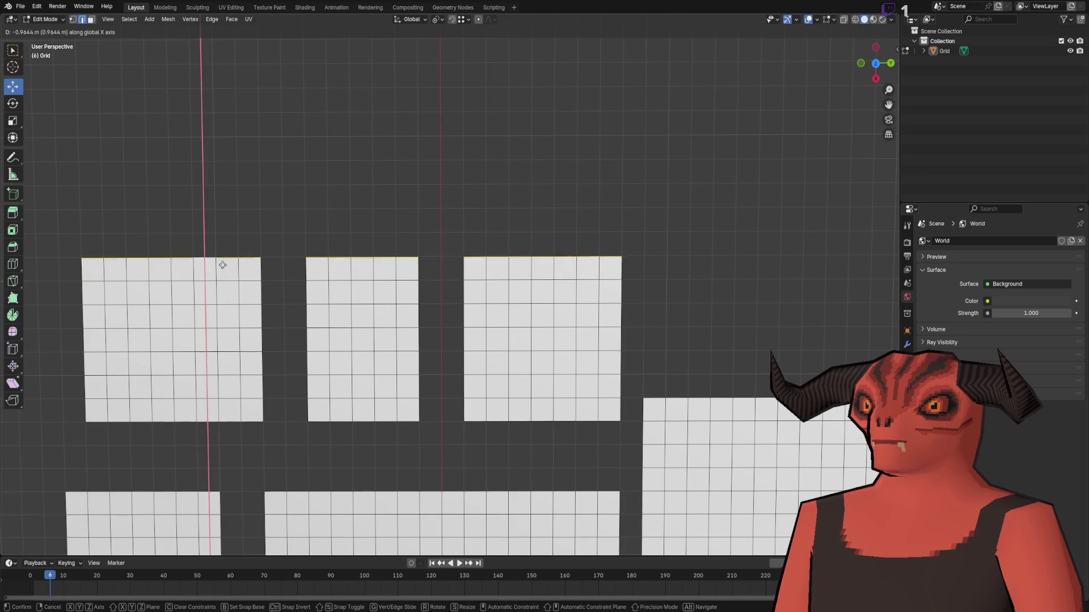
click(223, 240)
click(131, 492)
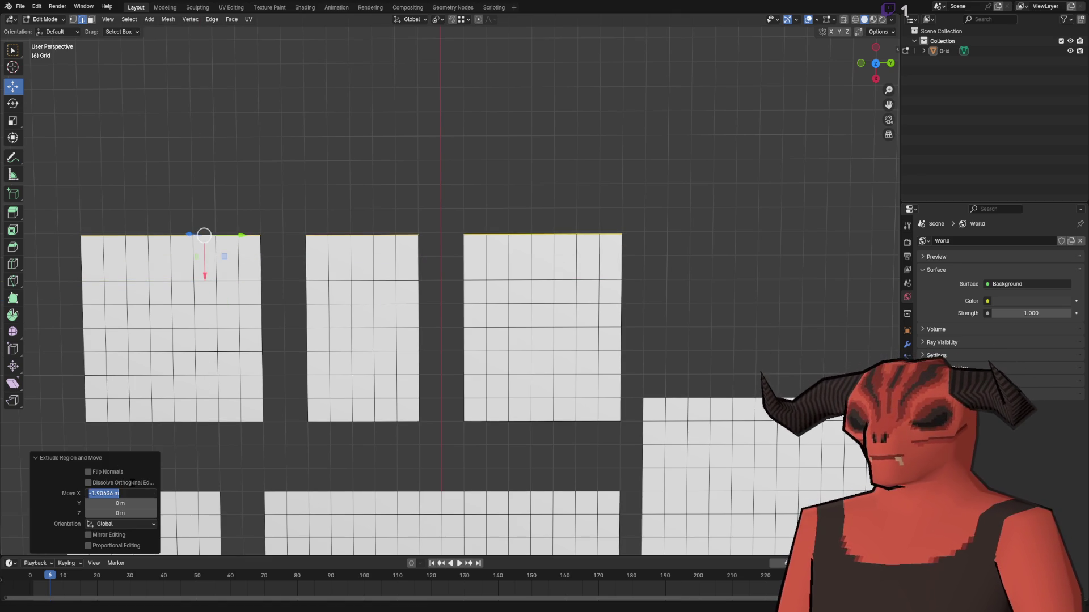
click(384, 138)
- Add a loop cut across each of the left, middle and right top rooms
right_click(384, 139)
click(377, 141)
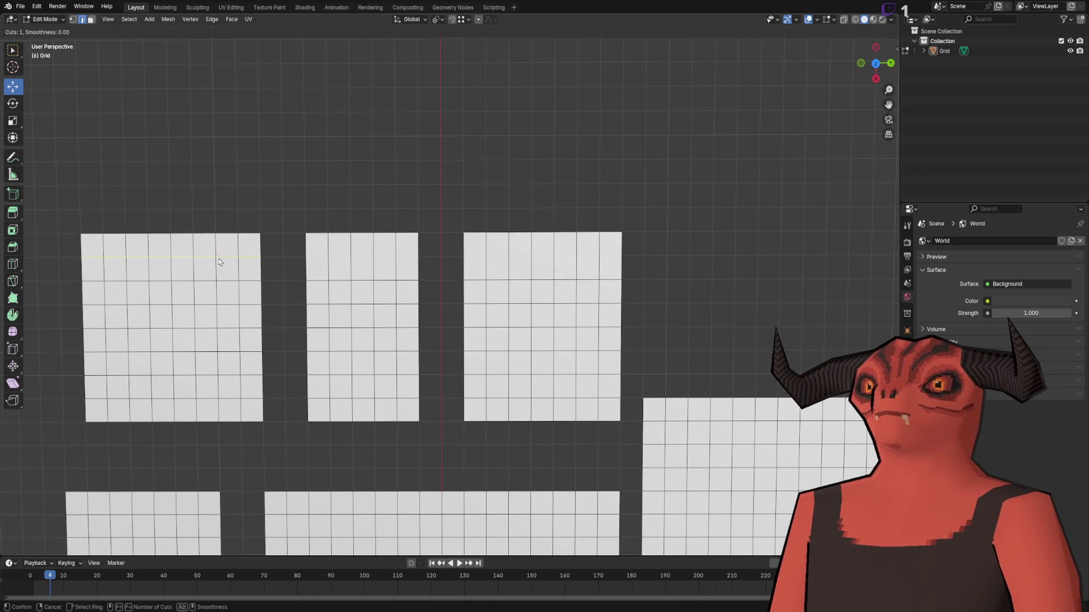
click(220, 262)
right_click(220, 252)
click(220, 250)
click(340, 256)
key(shift+r)
click(505, 257)
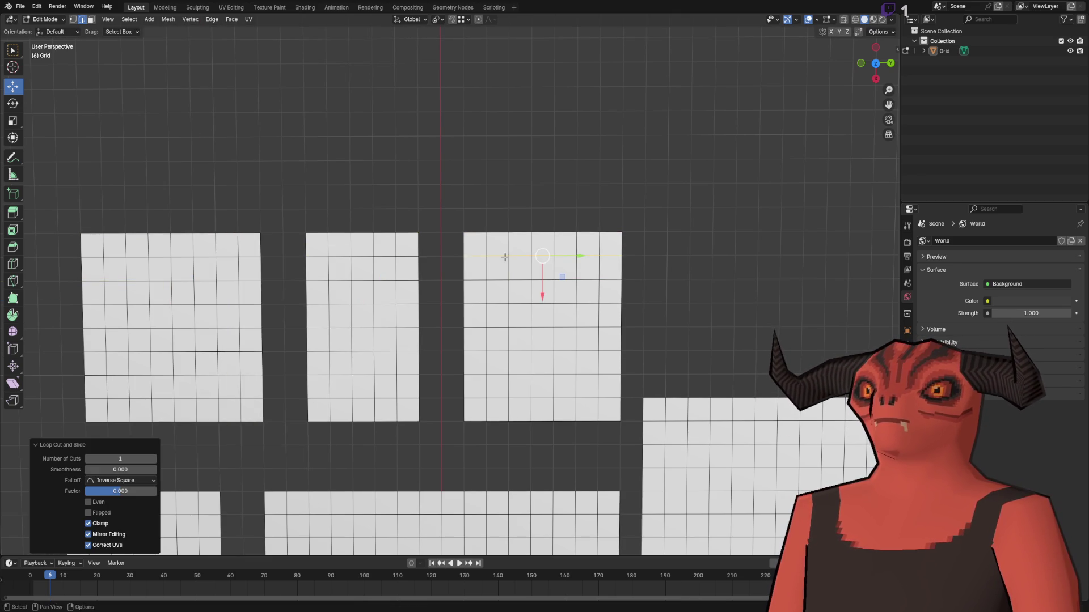
- Box-select the three top rooms and move them 2 m along X
click(491, 100)
key(1)
key(a)
key(3)
mouse_move(81, 157)
mouse_down()
mouse_move(551, 440)
mouse_move(614, 426)
mouse_up()
drag(368, 298, 368, 347)
click(136, 493)
text(2)
key(Return)
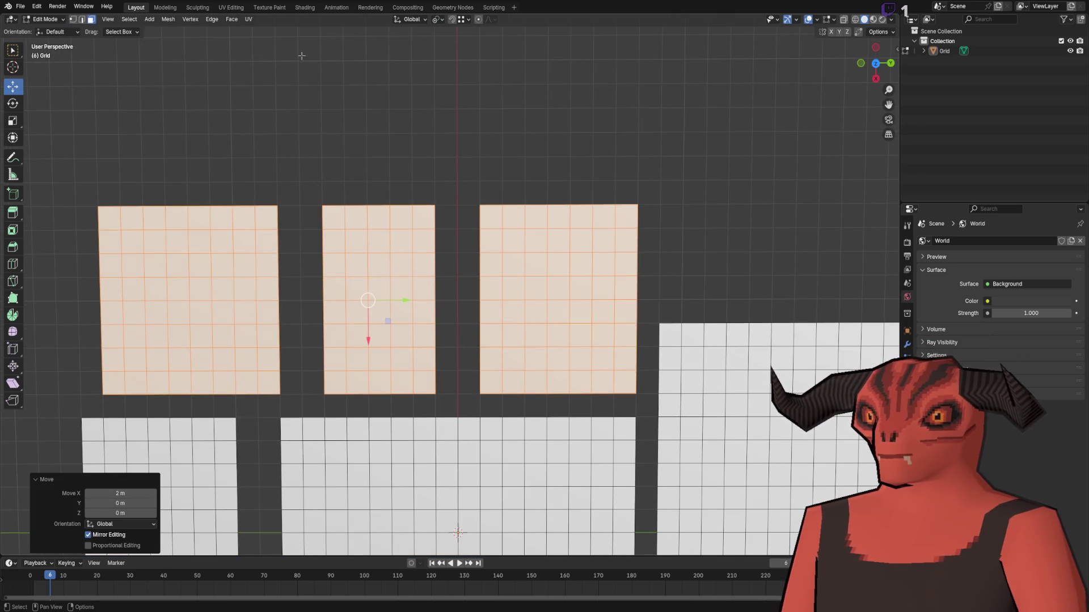
- Move the middle top room 1 m along the Y axis
click(302, 55)
scroll(302, 55, down, 3)
scroll(413, 279, up, 5)
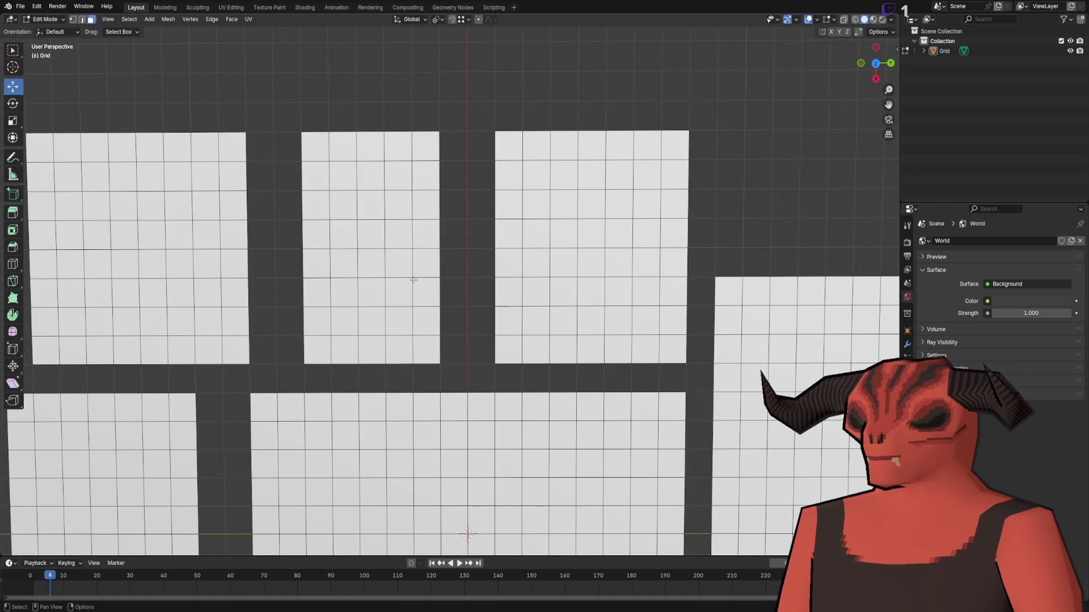
key(l)
key(g)
key(y)
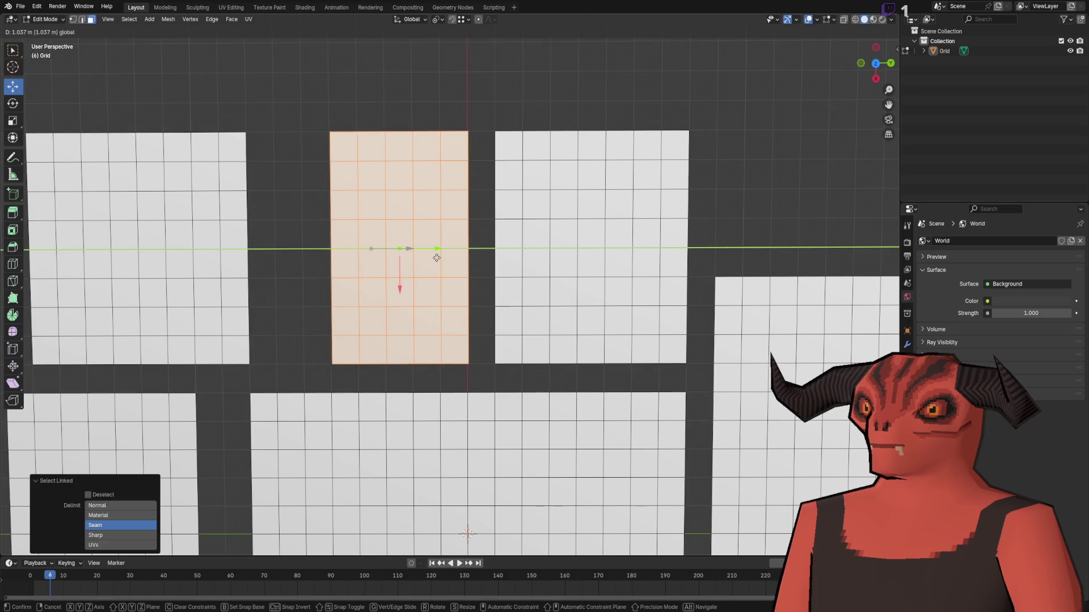
click(434, 254)
click(114, 504)
text(1)
key(Return)
key(alt+a)
- Move the left top room 2 m along the Y axis
key(l)
key(g)
key(y)
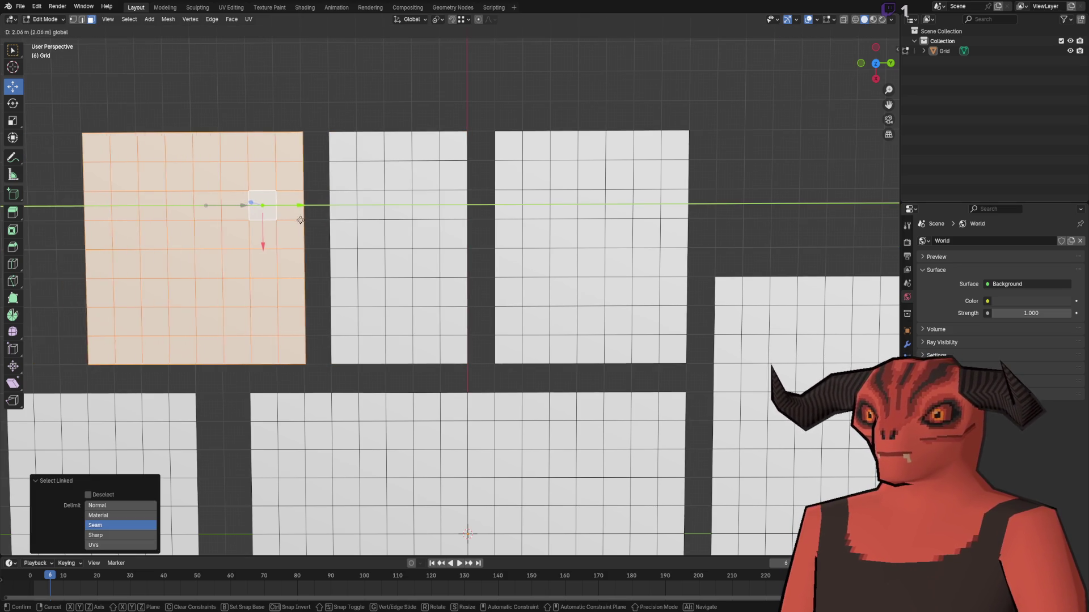
click(299, 220)
click(121, 503)
text(2)
key(Return)
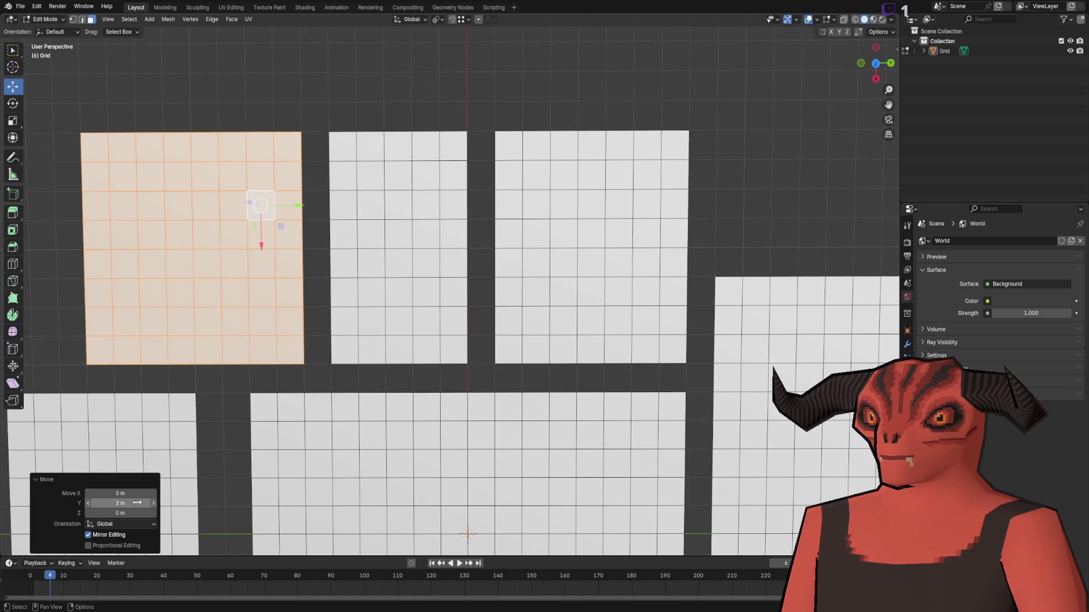
key(alt+a)
scroll(273, 89, down, 5)
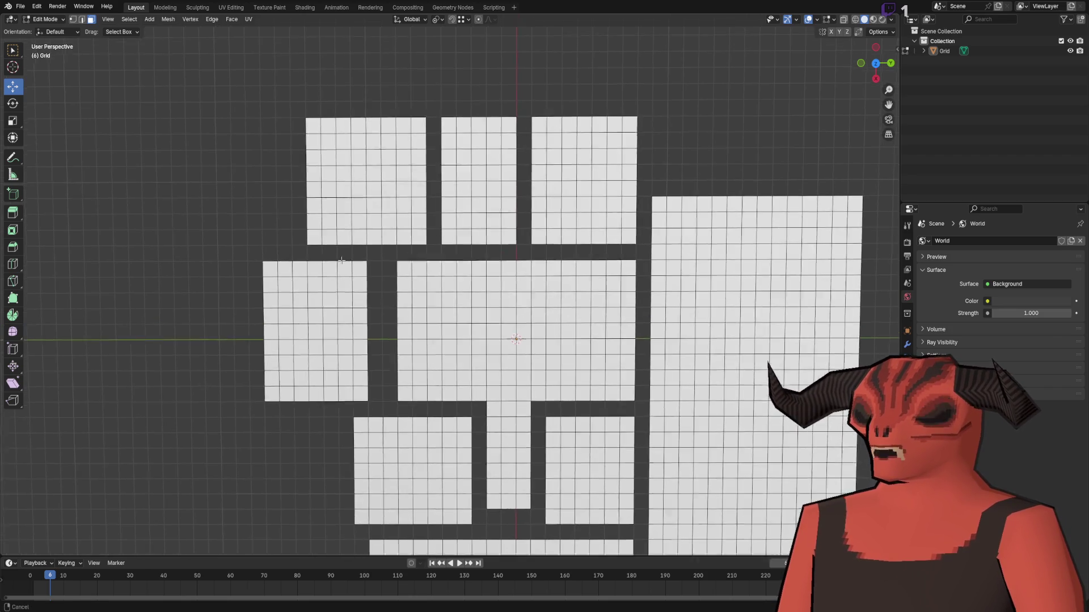
scroll(443, 183, up, 3)
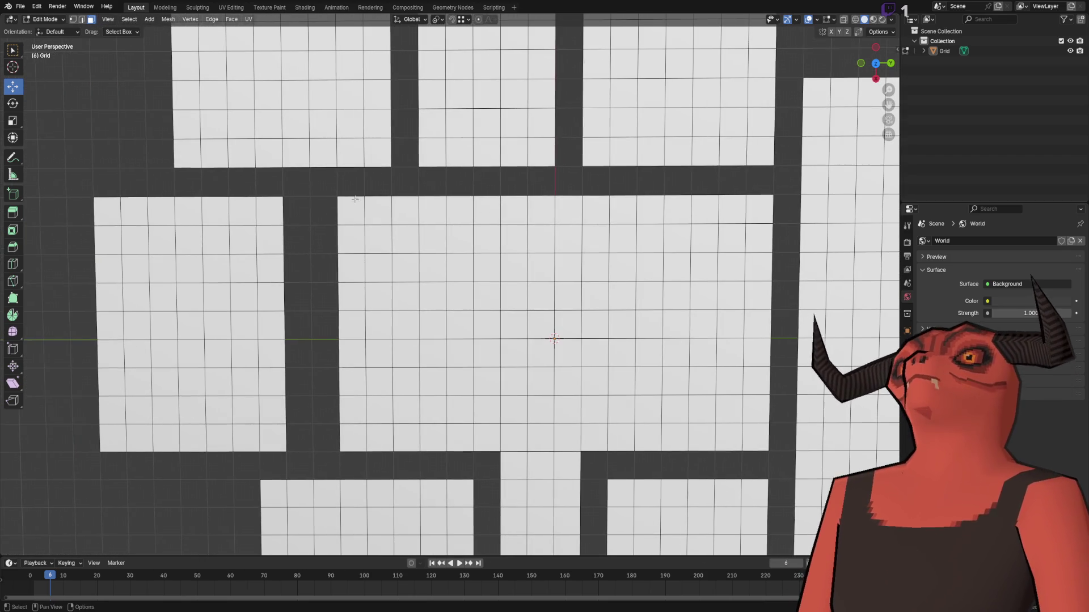
- Extrude the central block's left edge along Y by -1 m
key(2)
click(339, 235)
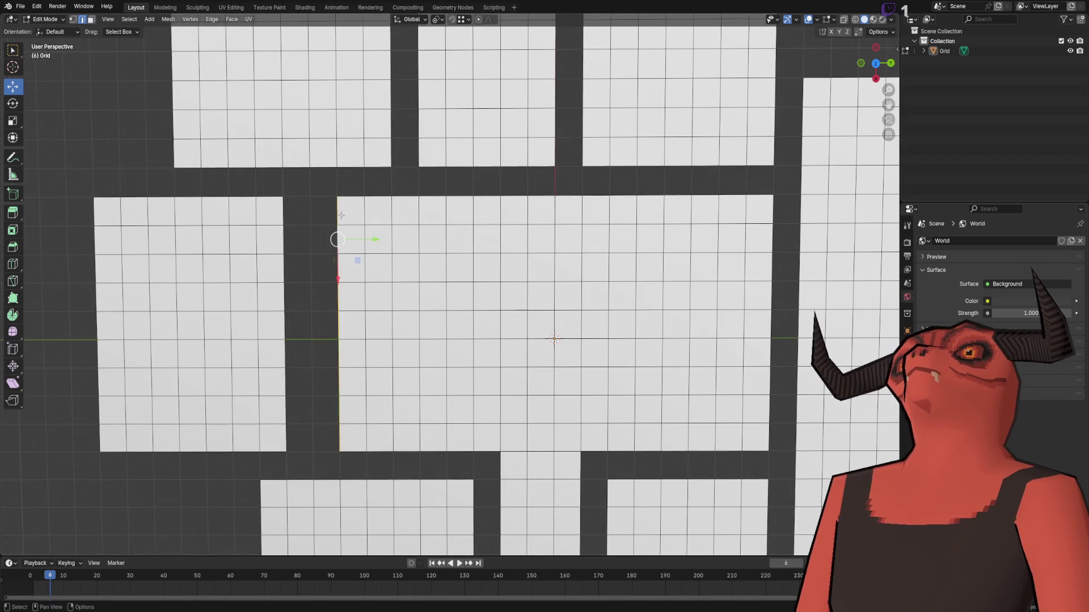
key(e)
key(y)
click(313, 236)
double_click(121, 503)
text(-1)
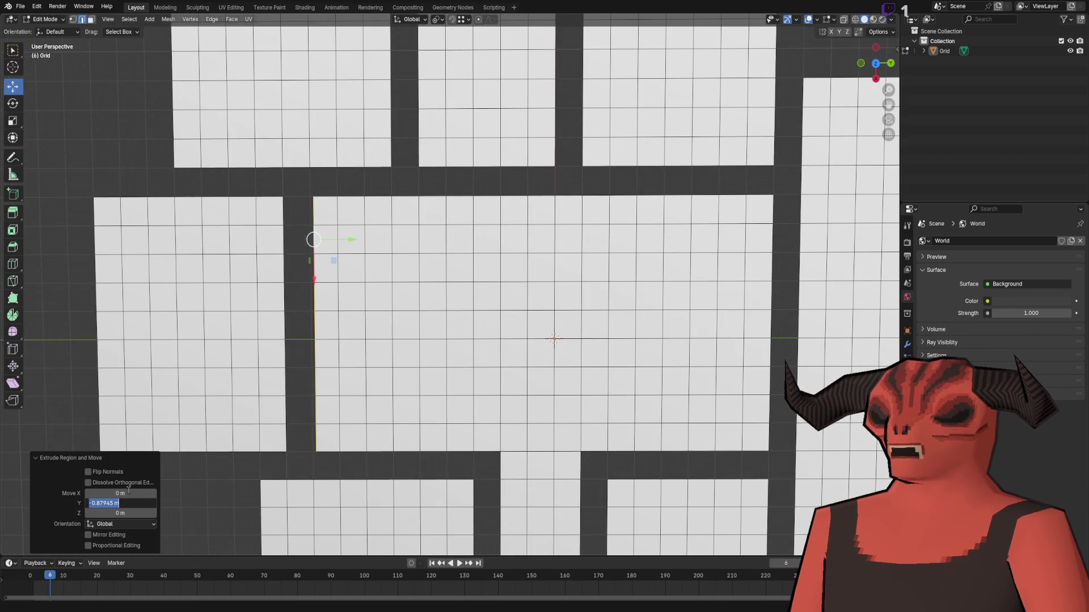
key(Return)
- Select faces in the left block, the lower block and the facing upper block
click(108, 197)
scroll(493, 193, down, 3)
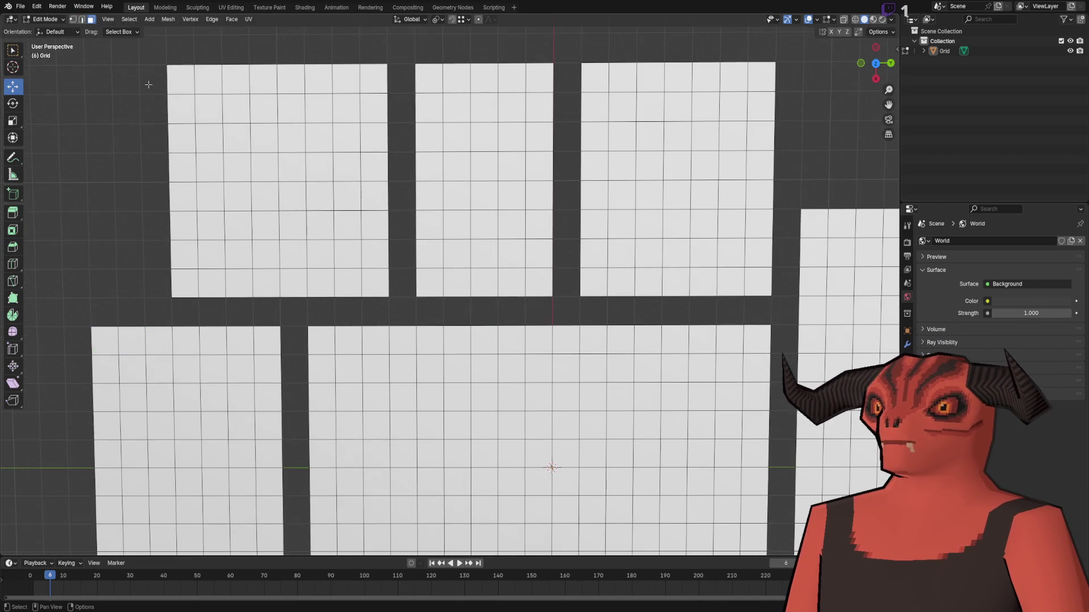
scroll(509, 315, up, 3)
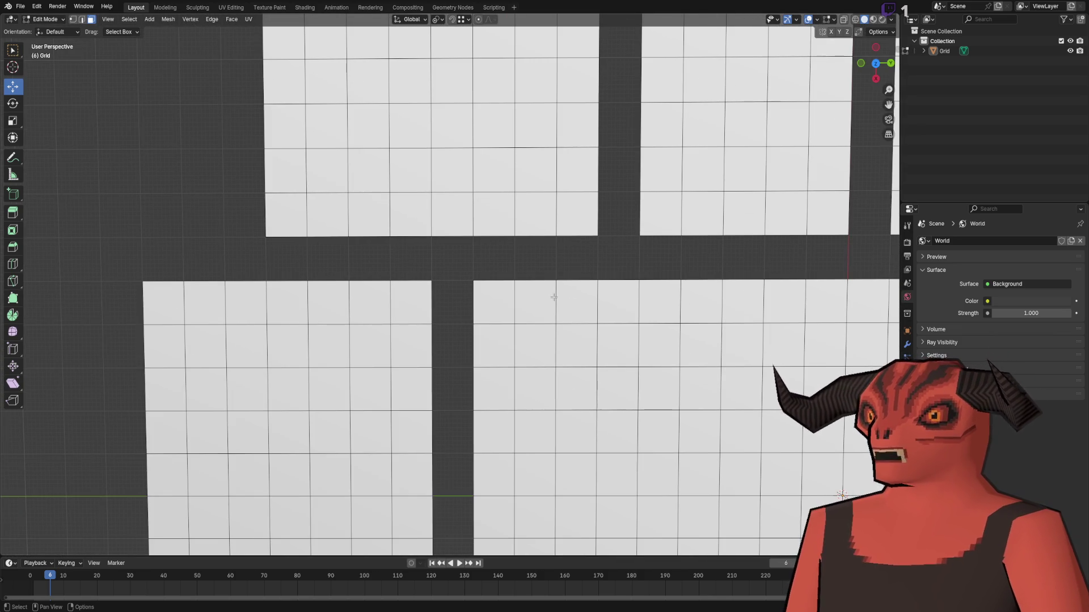
click(554, 297)
scroll(554, 297, up, 1)
shift+click(482, 200)
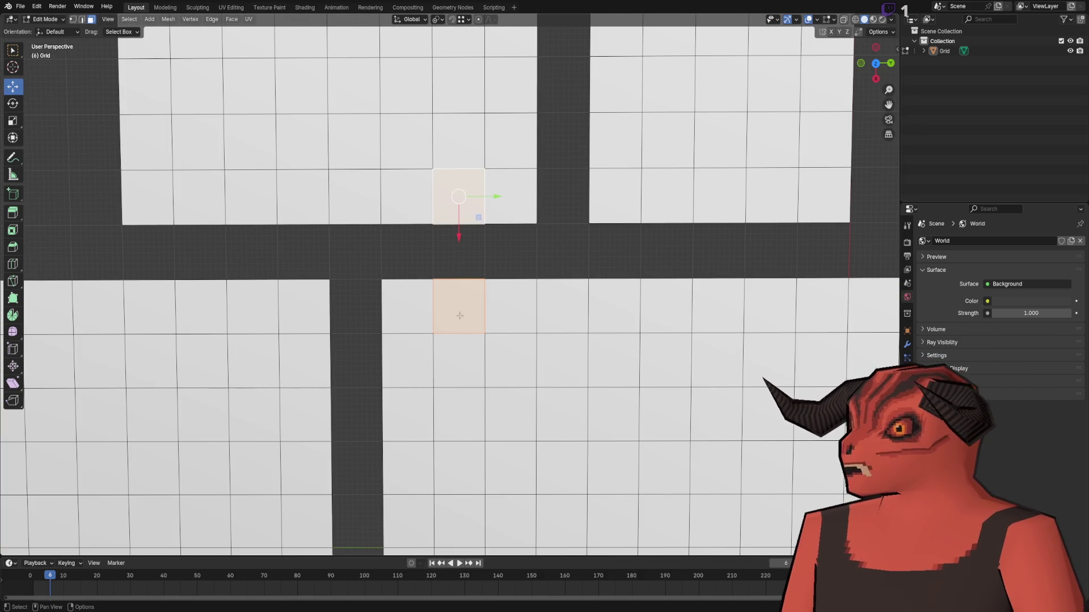
- Add more upper- and lower-block faces from neighbouring columns to the selection
scroll(459, 315, right, 5)
shift+click(427, 226)
scroll(461, 266, right, 5)
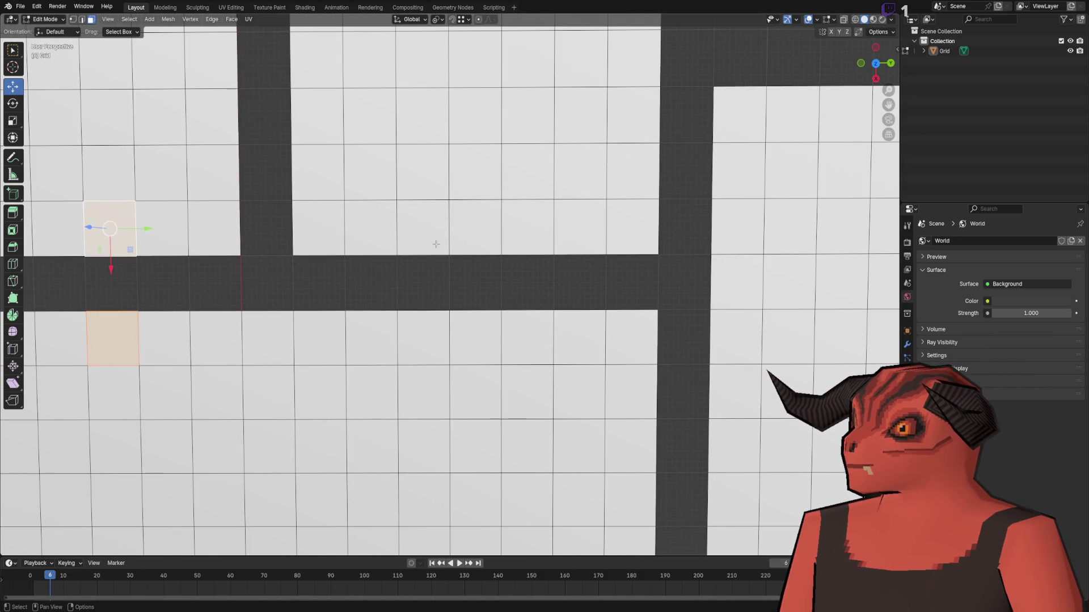
click(393, 241)
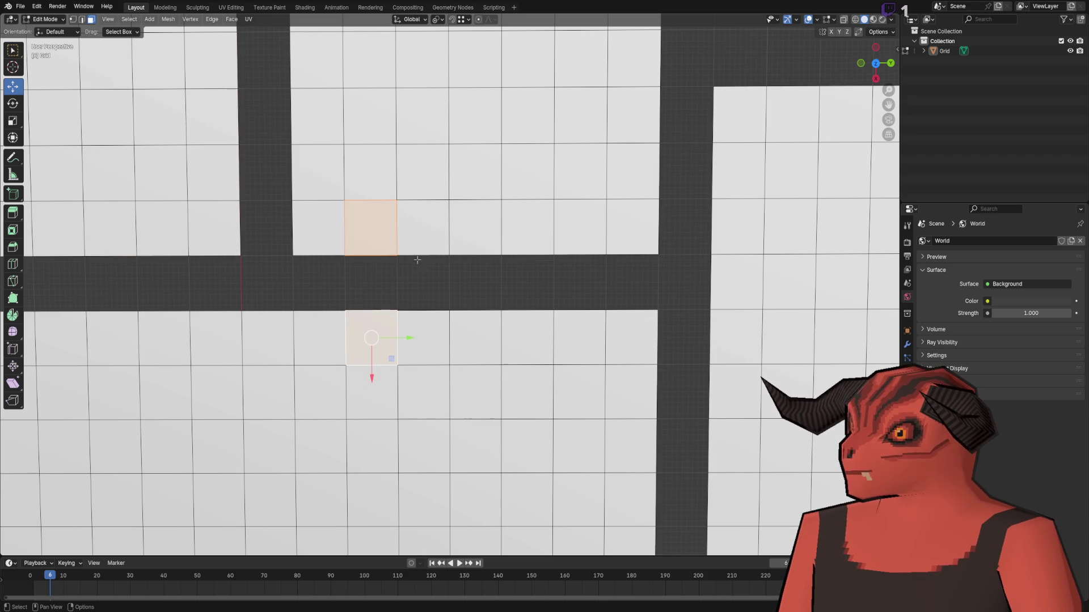
click(485, 239)
shift+click(469, 306)
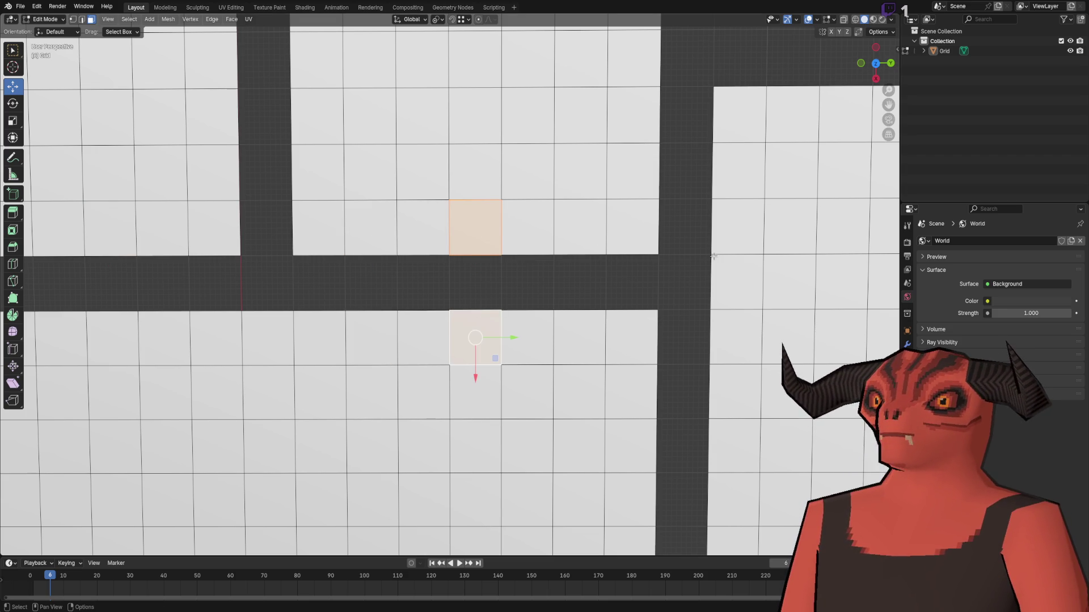
scroll(546, 328, down, 8)
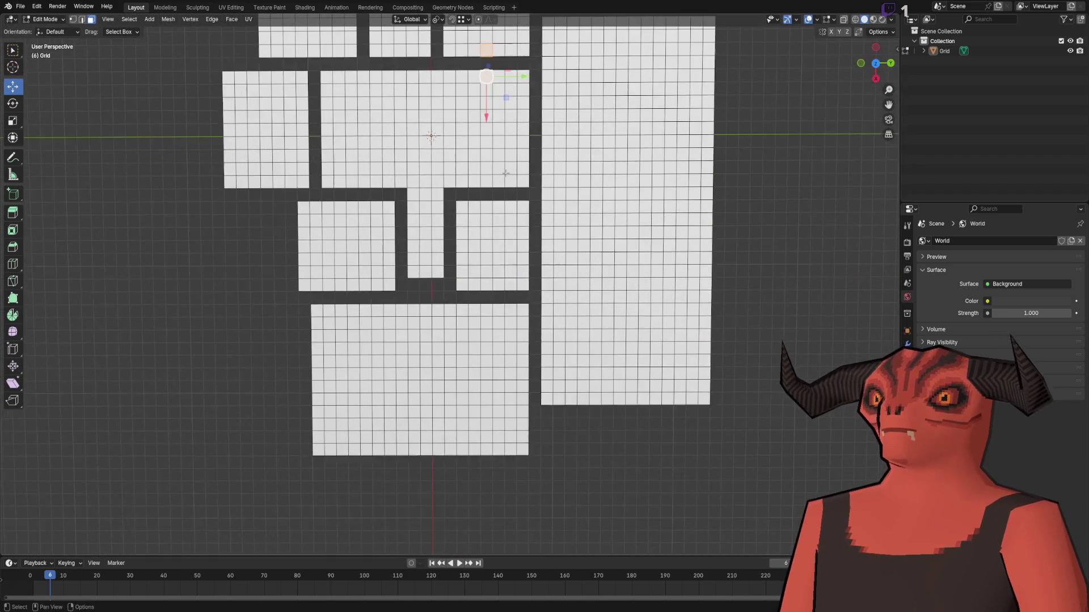
scroll(514, 279, up, 5)
- Extend the narrow strip's bottom edge down to the bottom room, with X offset 1
key(2)
click(391, 477)
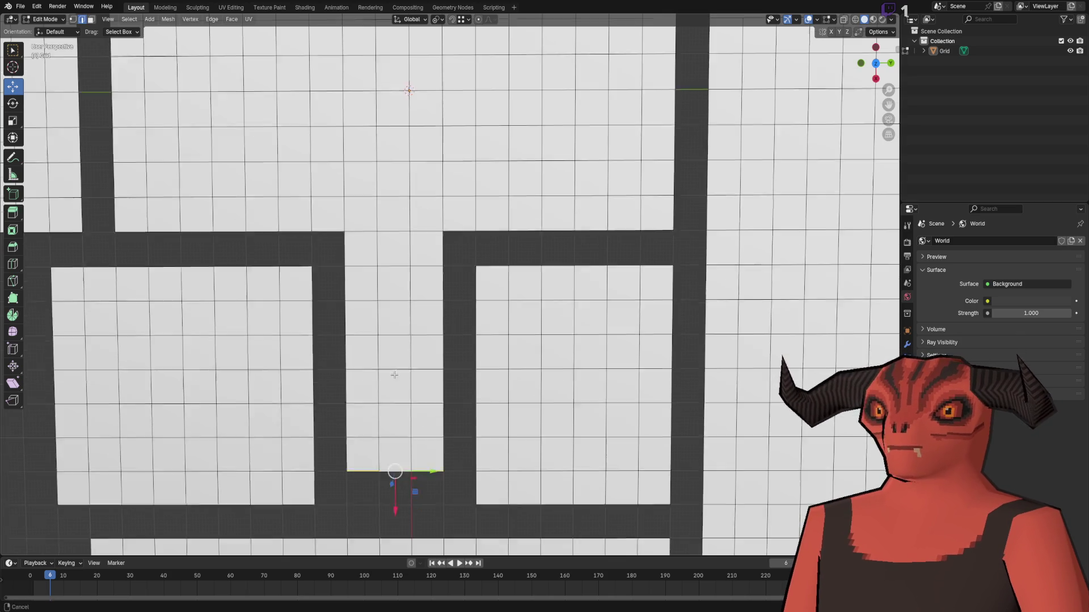
key(g)
click(408, 343)
double_click(122, 493)
text(1)
key(Return)
- Save the Blender file and return to Godot
scroll(177, 226, down, 5)
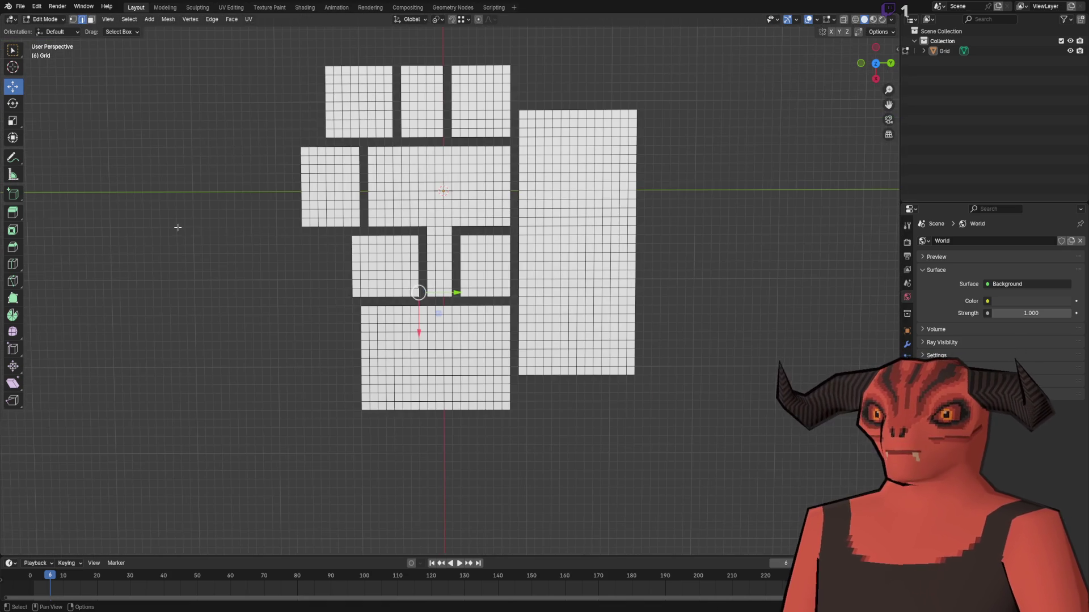
key(ctrl+s)
key(alt+Tab)
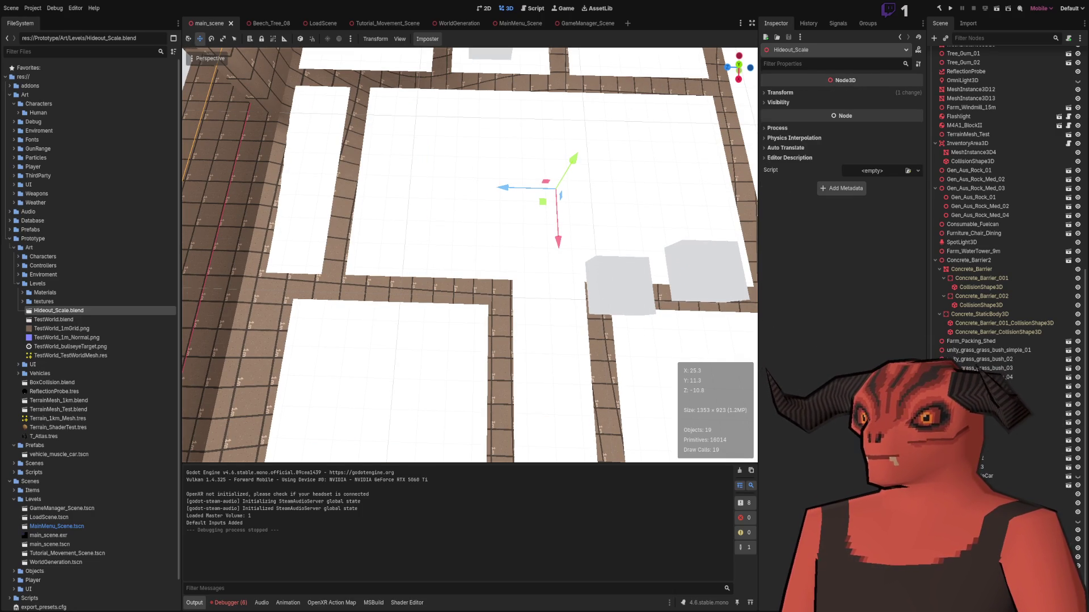
- Select the reimported Grid floor mesh, delete the unneeded node, reparent the other, then launch the scene
click(427, 40)
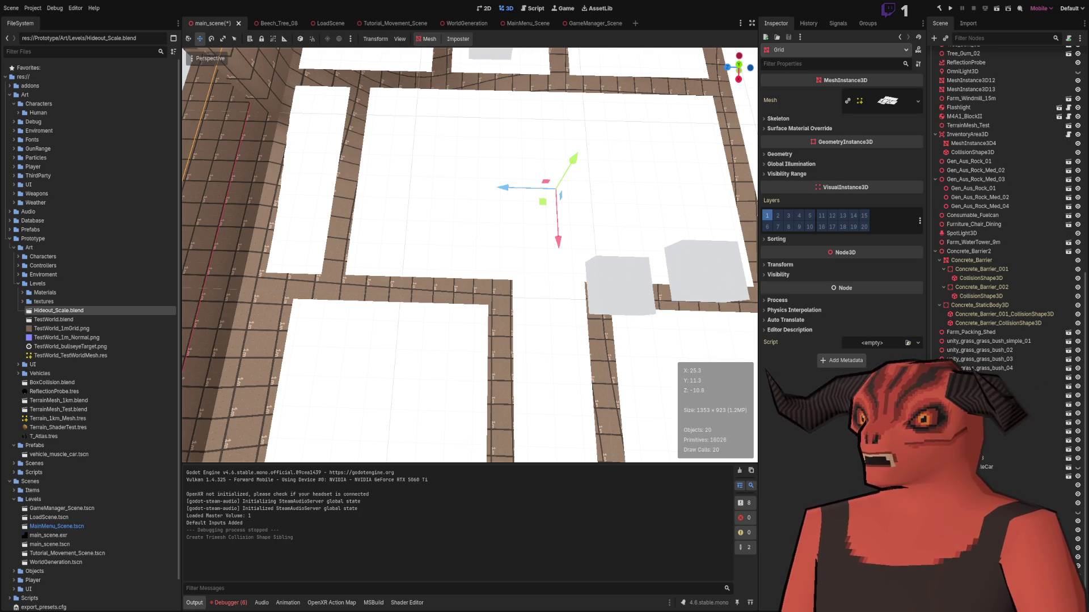
key(ctrl+z)
key(Delete)
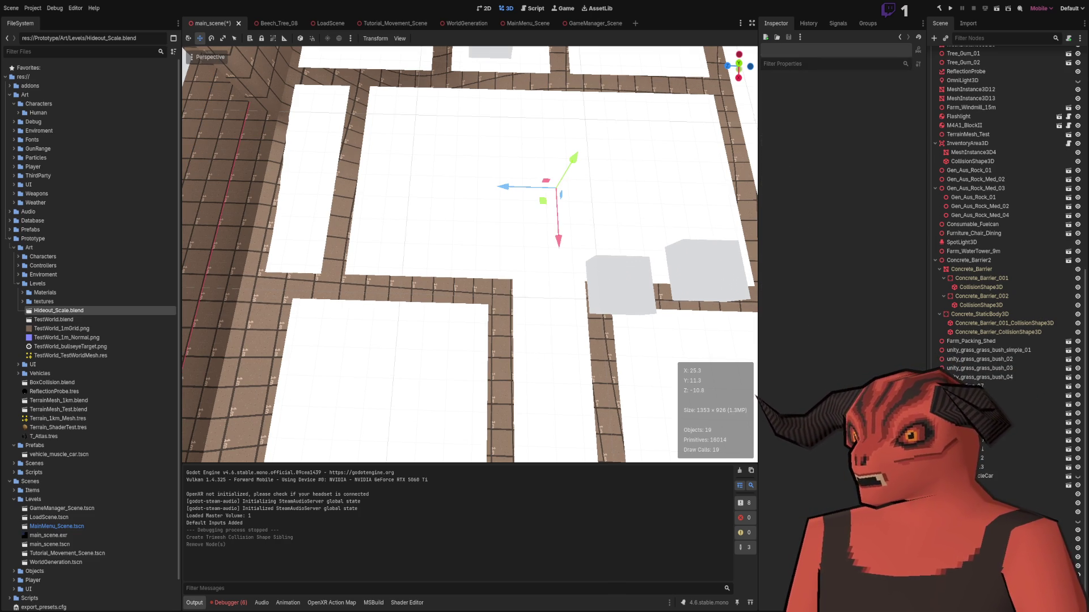
key(ctrl+z)
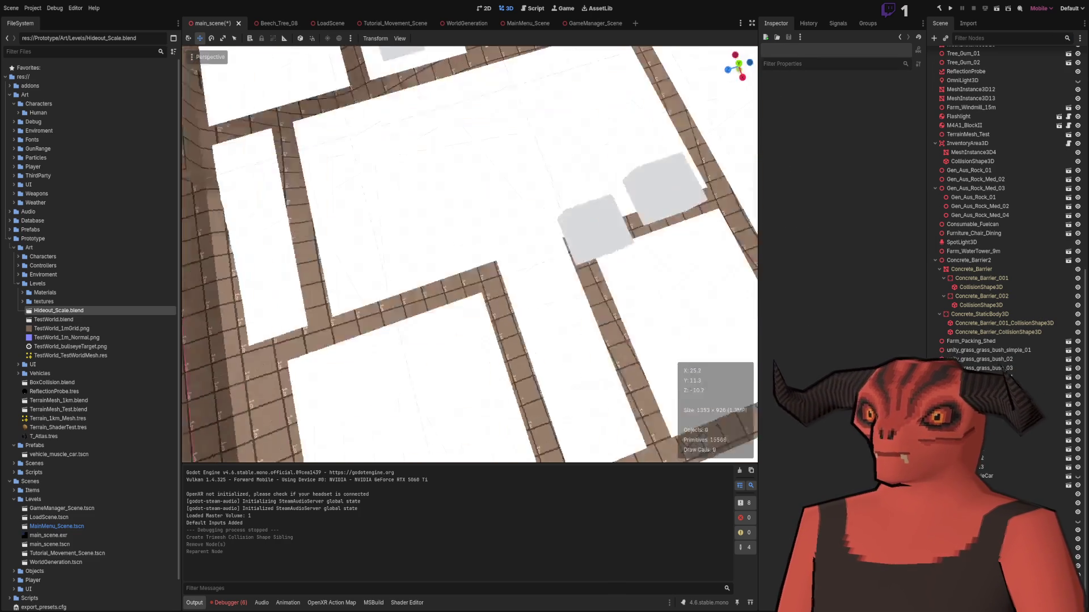
right_click(486, 216)
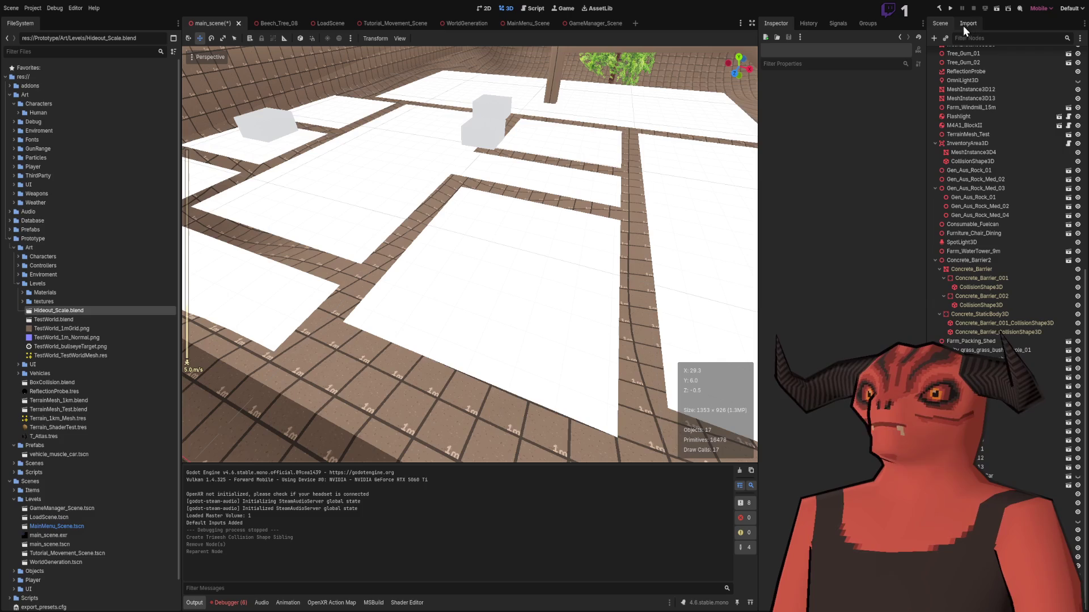
click(996, 8)
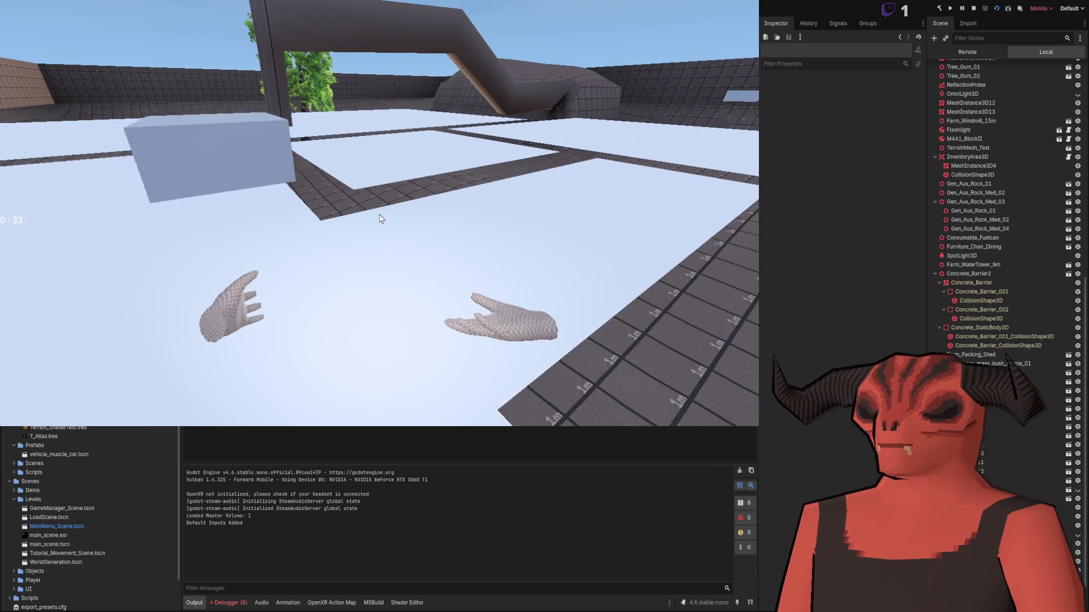
- After walking the corridor strip in VR, switch back to Blender
key(alt+Tab)
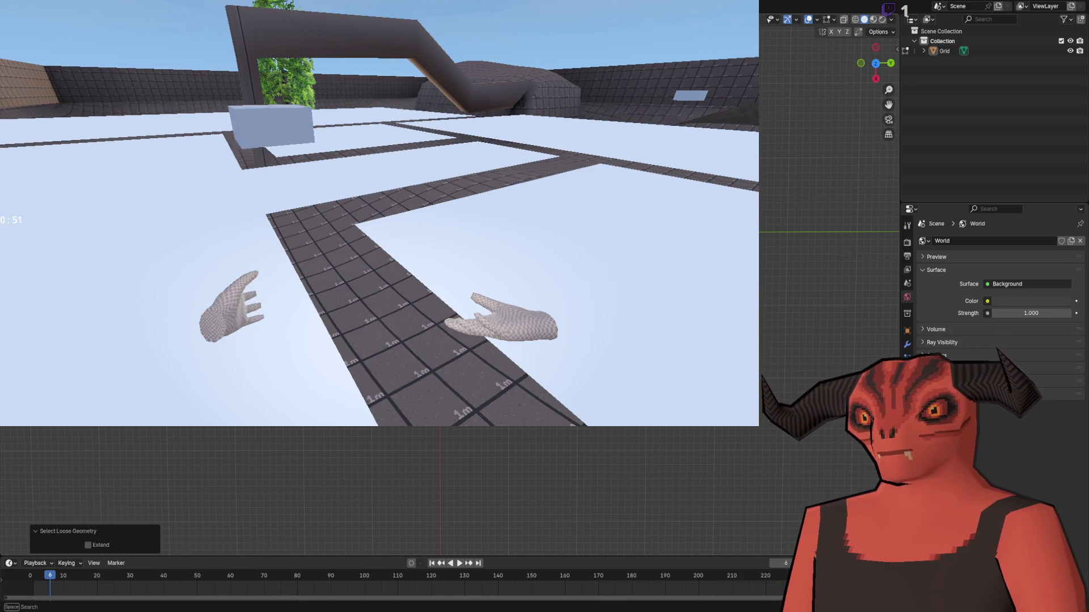
- Extrude the floor's non-manifold boundary edges straight up into walls, trying 4 m and 3.5 m before settling on 2.5 m
key(shift+ctrl+alt+m)
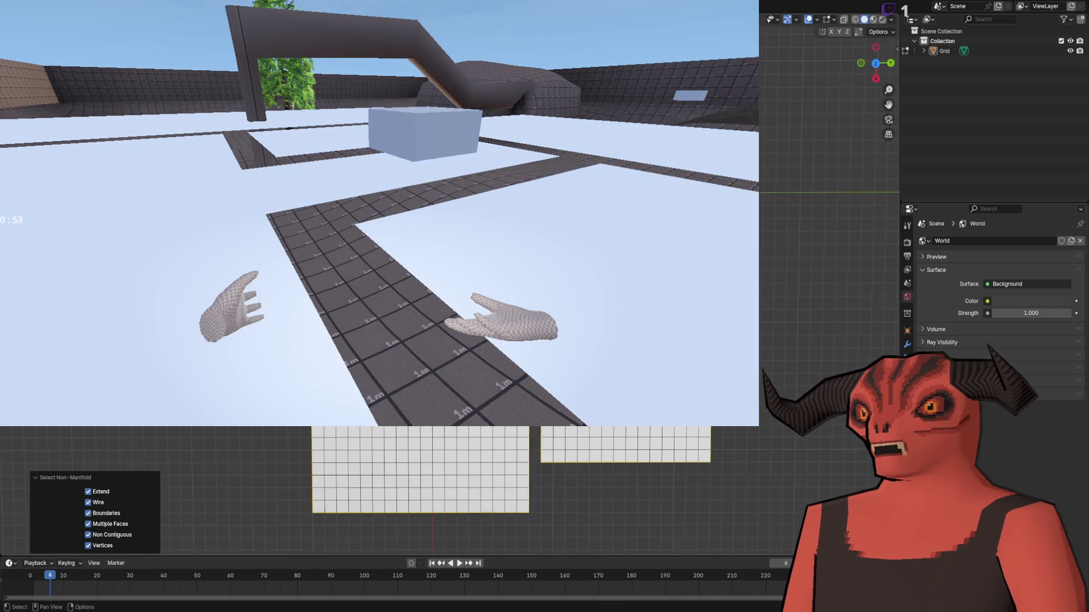
key(g)
key(3)
key(Return)
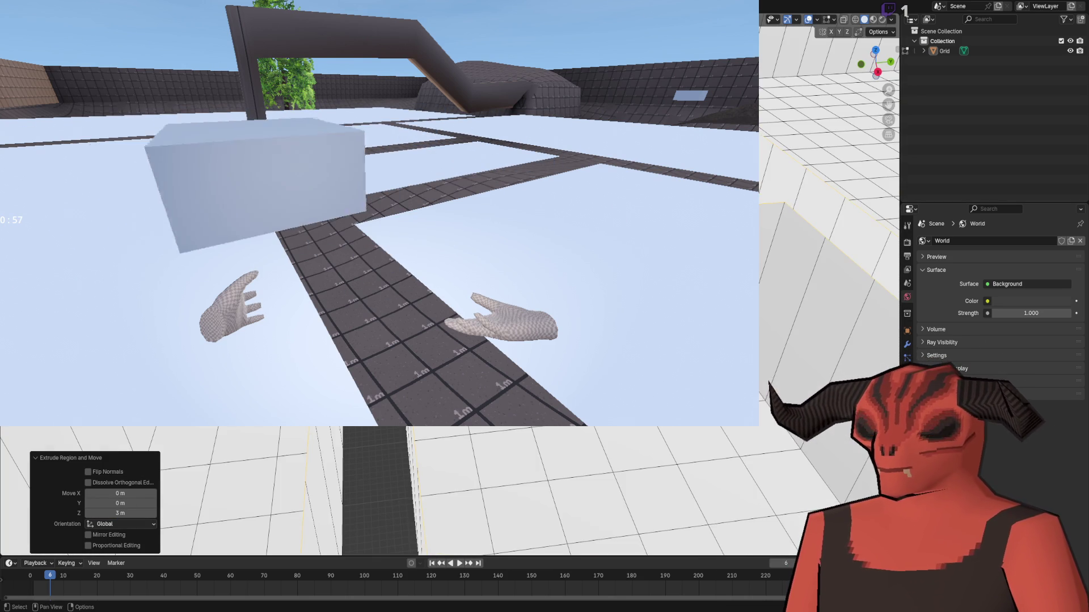
click(119, 513)
text(4)
key(Return)
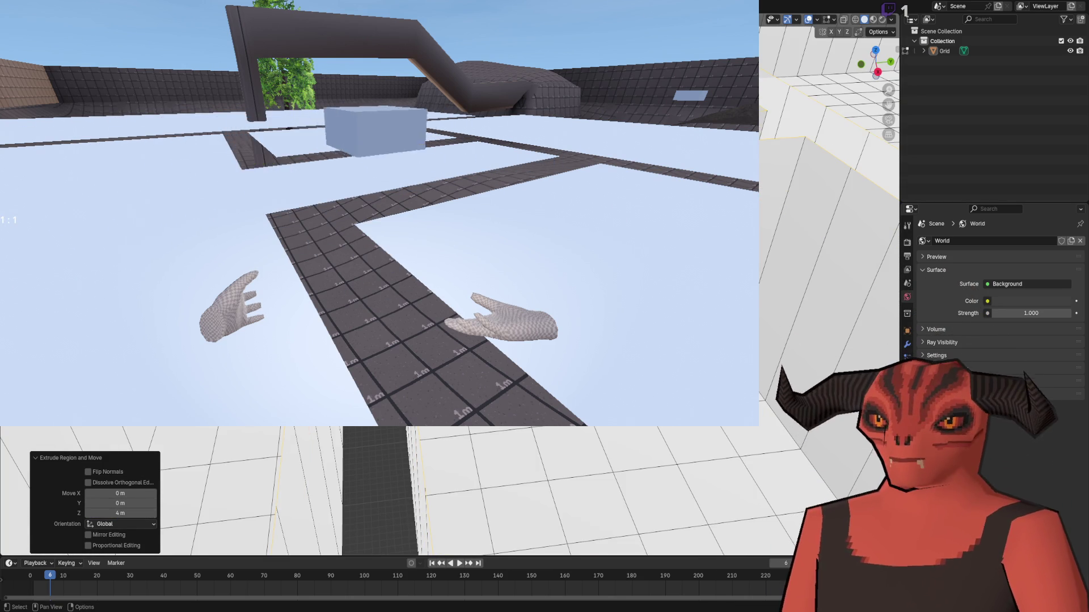
text(3.5)
key(Return)
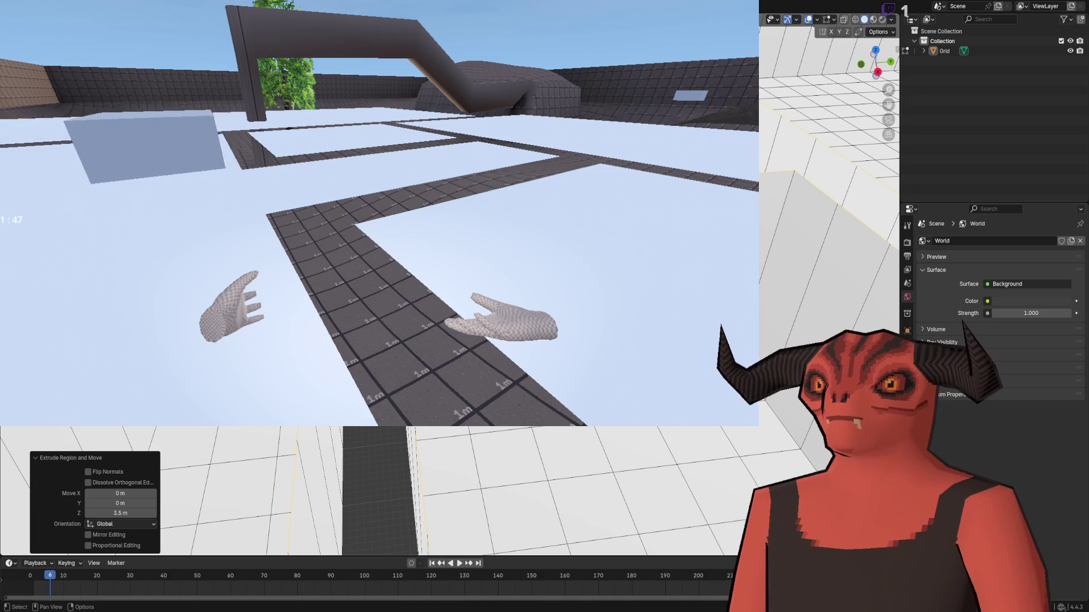
key(Return)
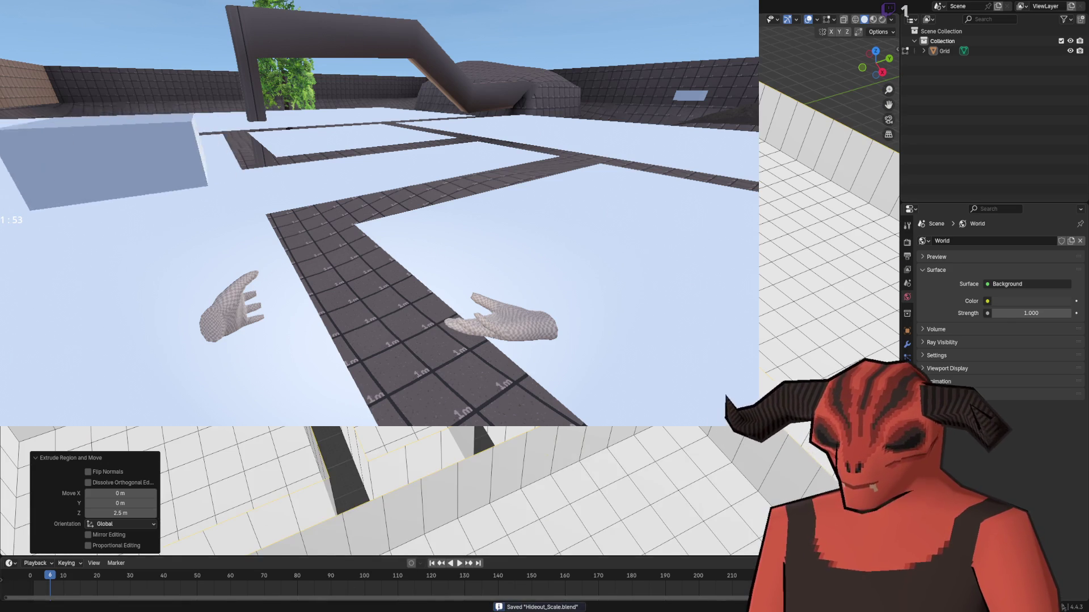
key(alt+Tab)
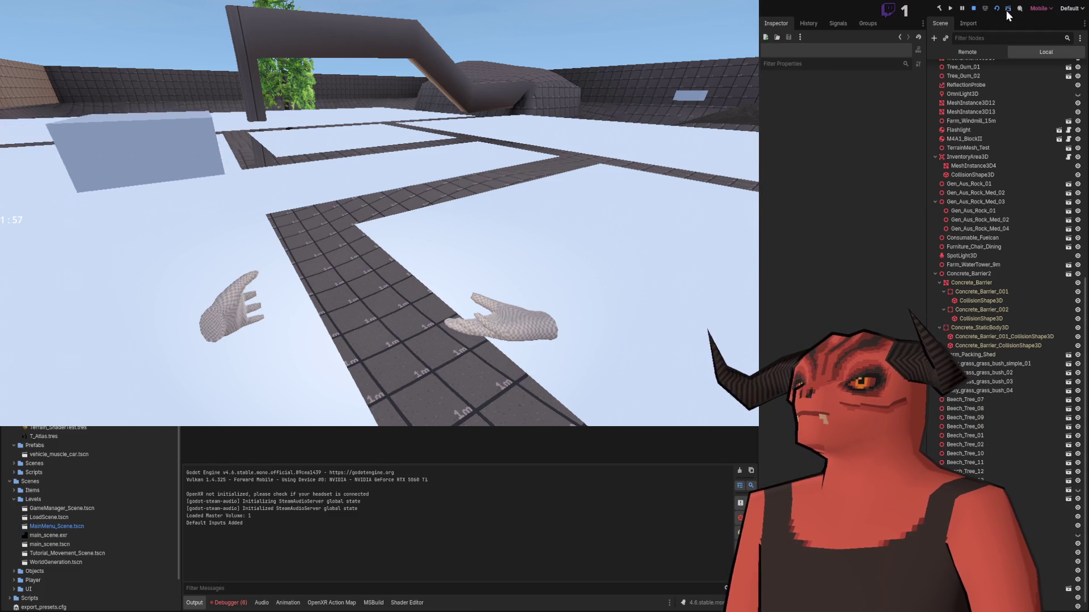
- Stop the running game and relaunch the scene with F5 to walk between the new walls
click(973, 9)
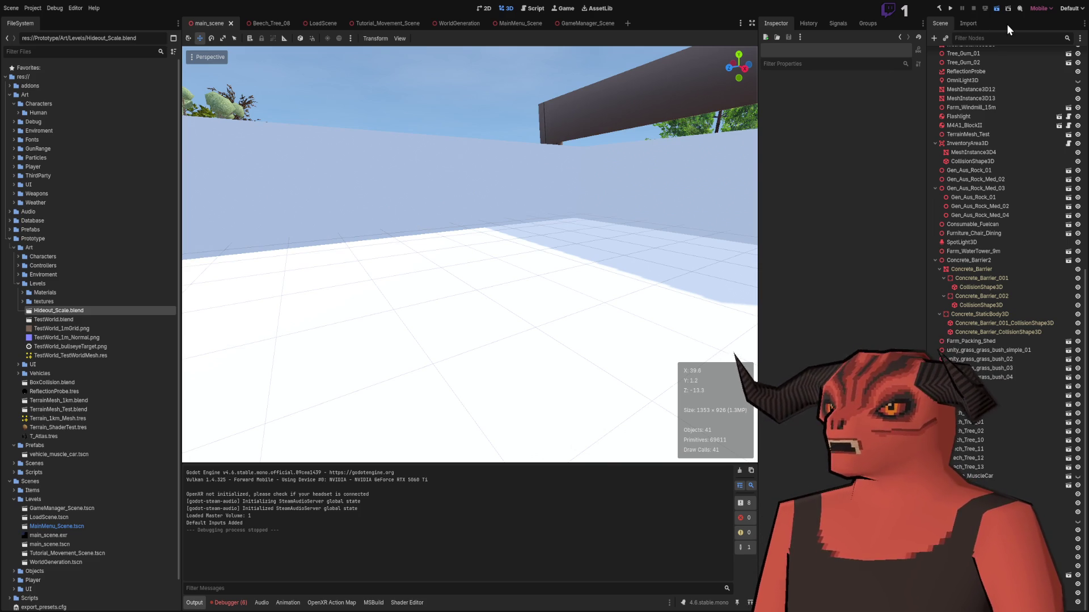
key(F5)
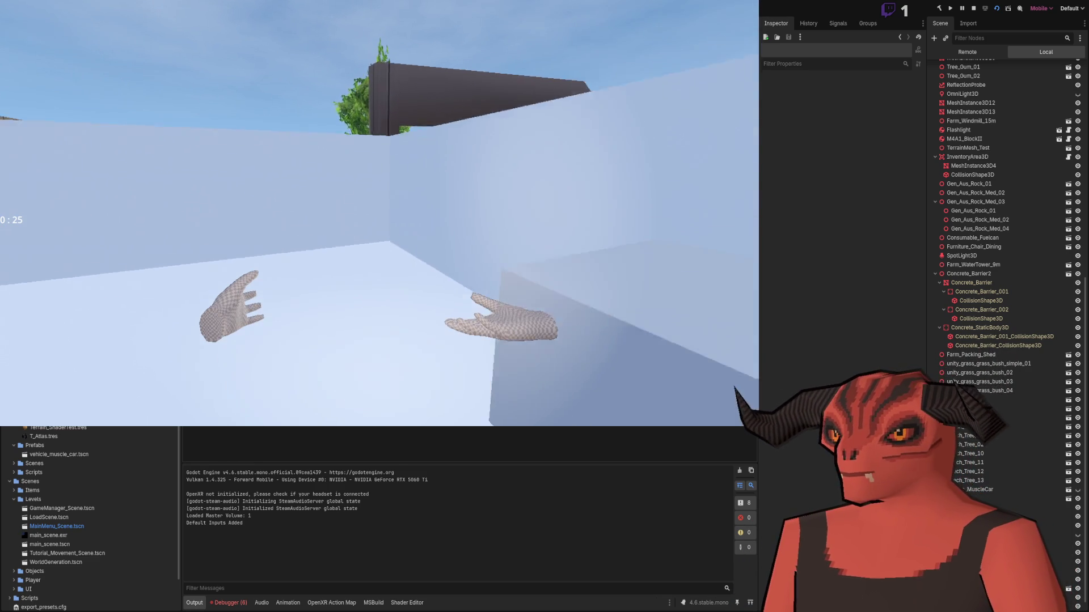
- In Blender, change the wall height to 3 m and save the file
key(alt+Tab)
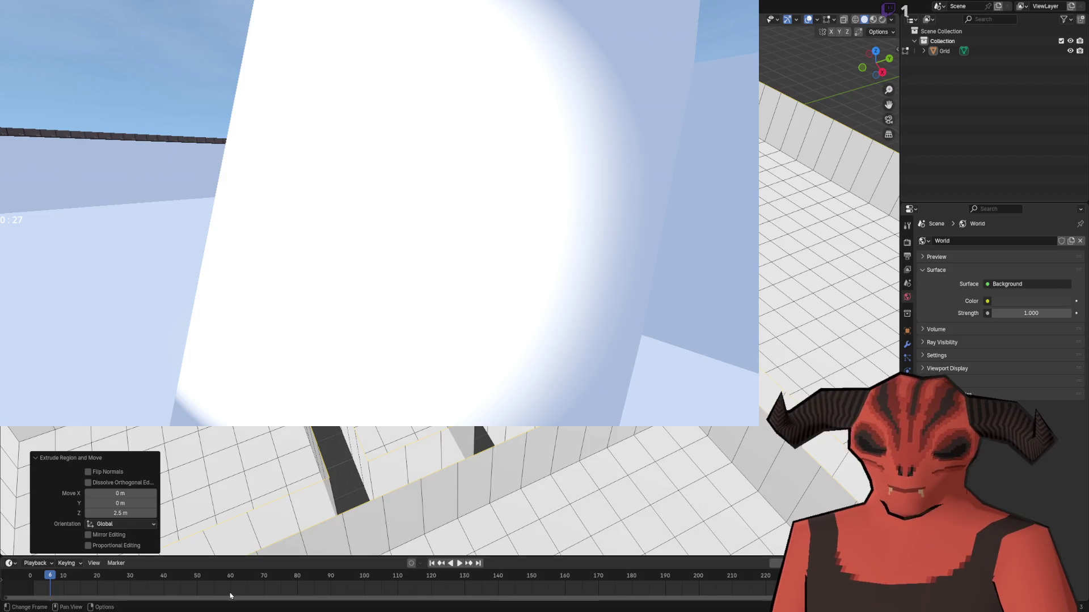
double_click(120, 513)
text(3)
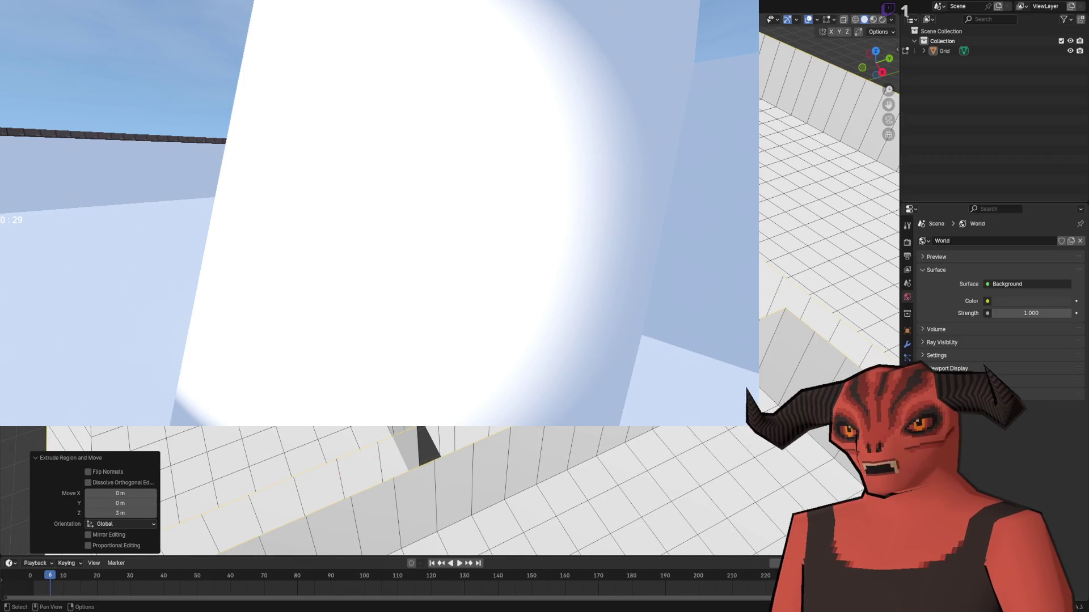
key(Return)
key(ctrl+s)
- In Godot, stop the running game and relaunch the scene with F6
key(alt+Tab)
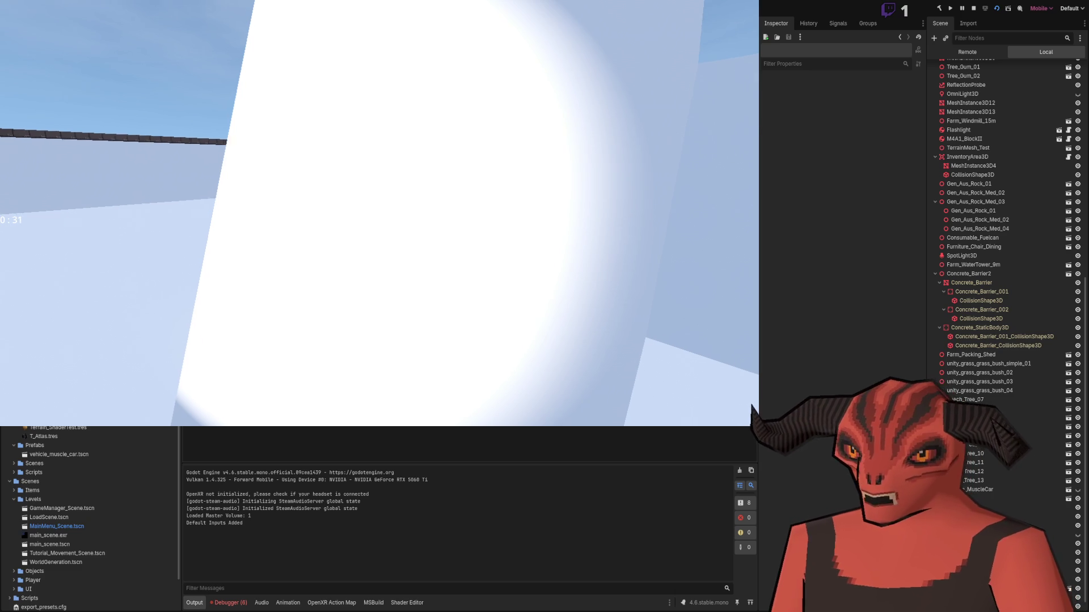
click(972, 8)
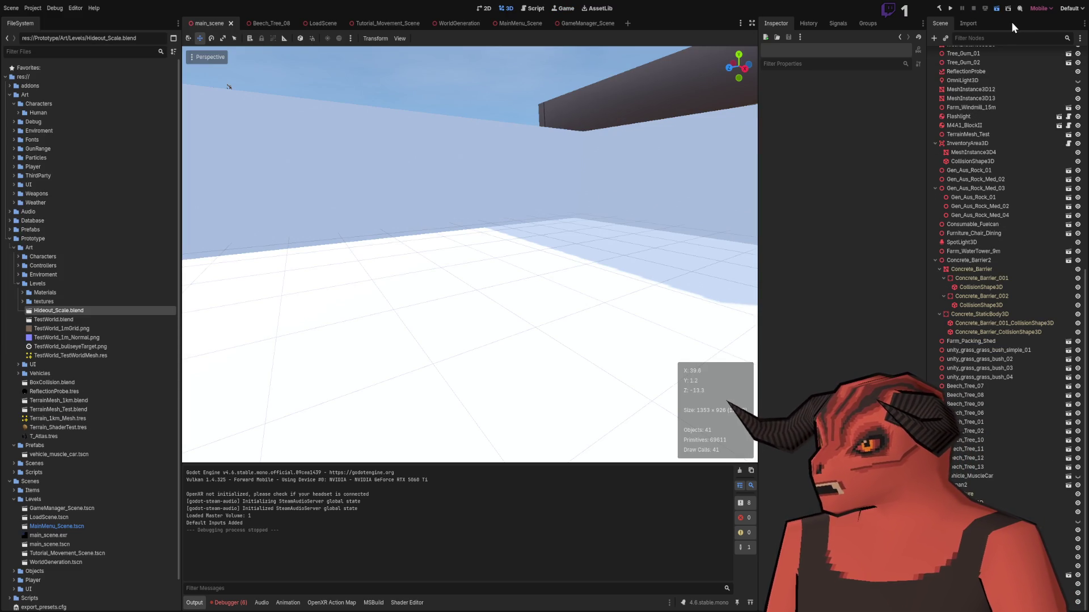
key(F6)
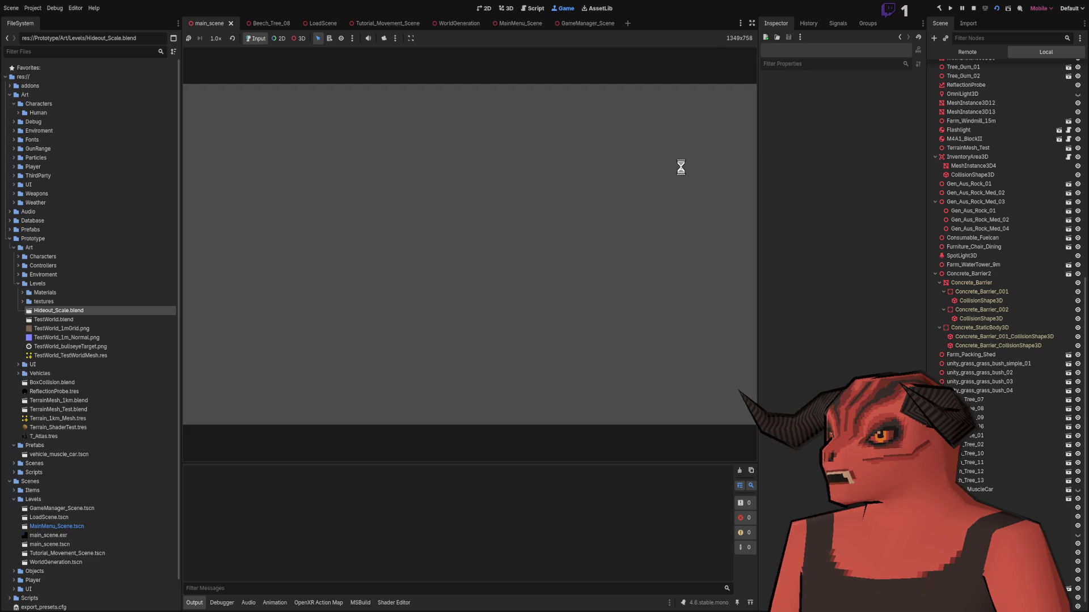
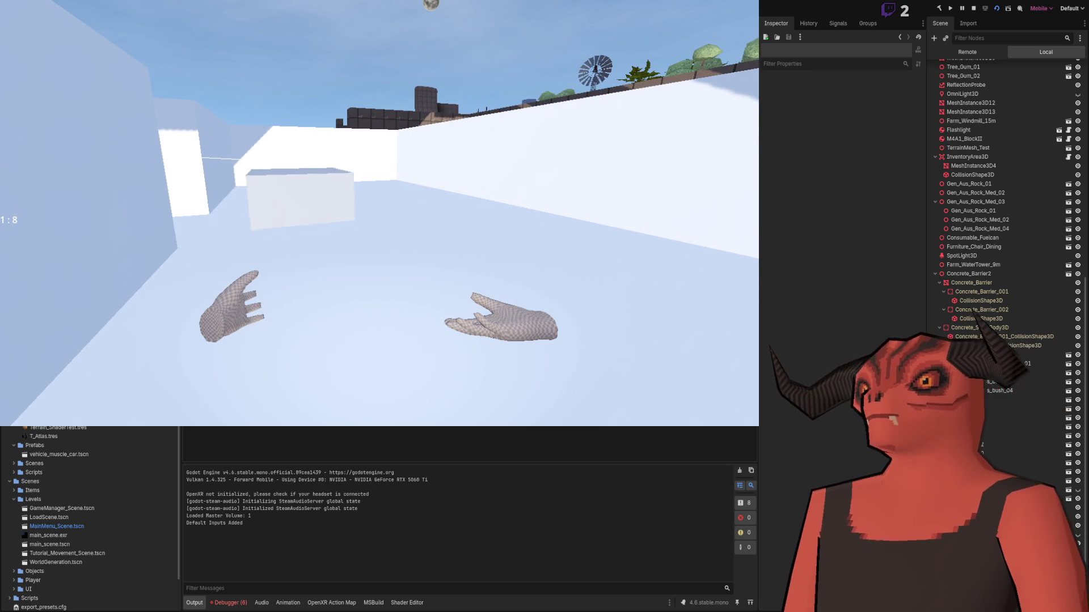
- Stop the running game and move the concrete barrier to a new spot
key(F8)
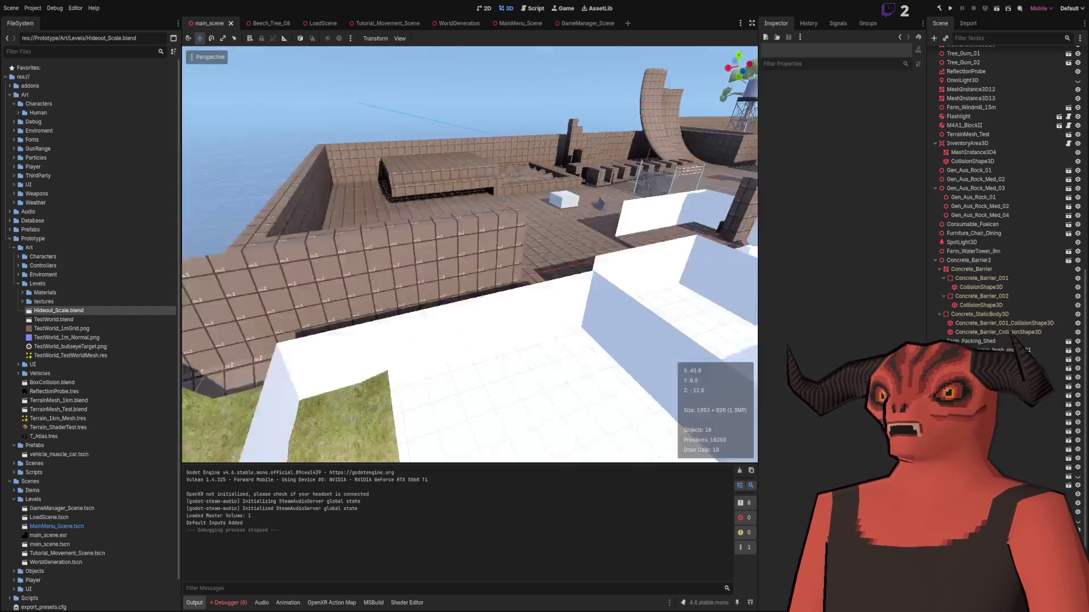
key(w)
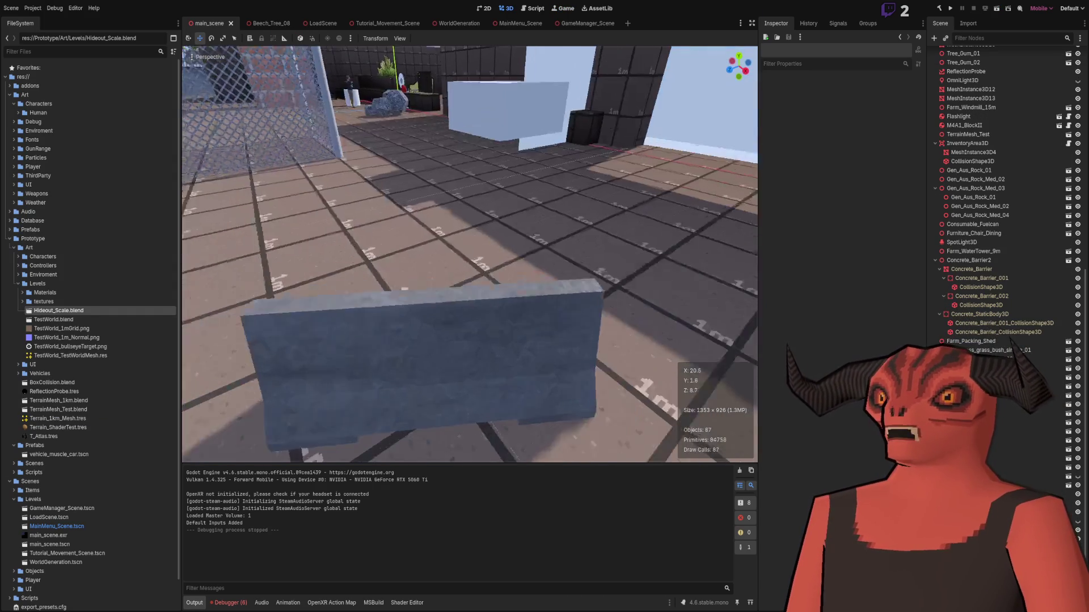
click(426, 332)
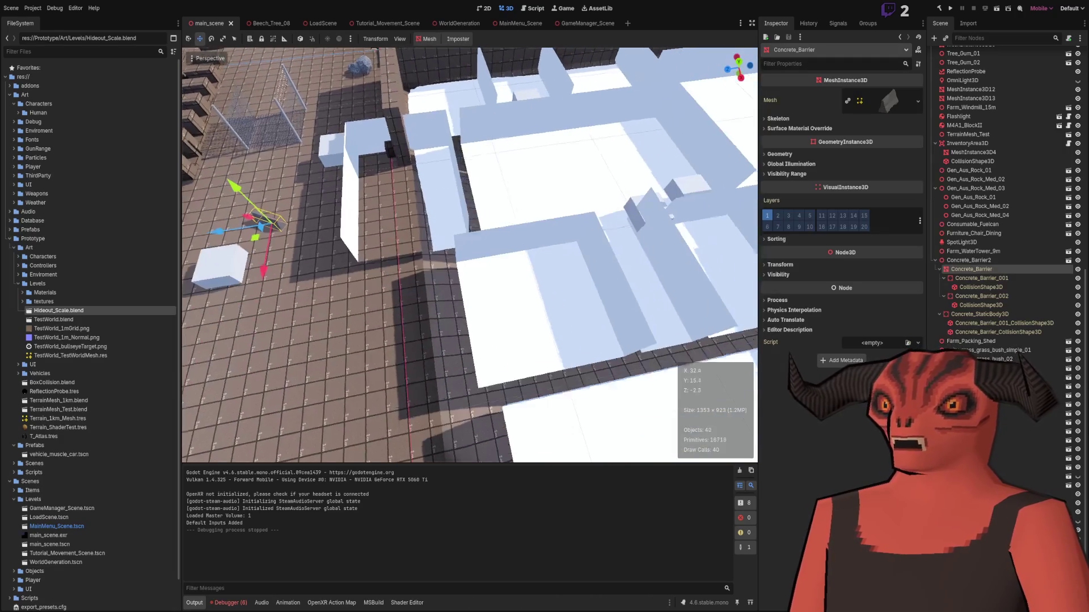
drag(580, 195, 584, 196)
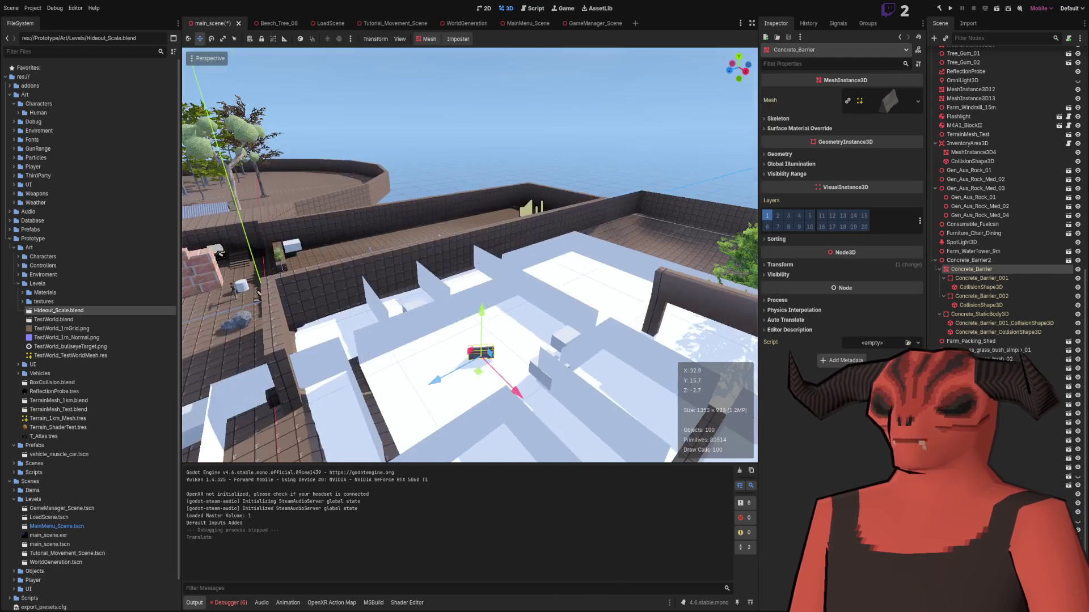
click(481, 154)
- Nudge the concrete barrier slightly down so it rests on the floor
key(w)
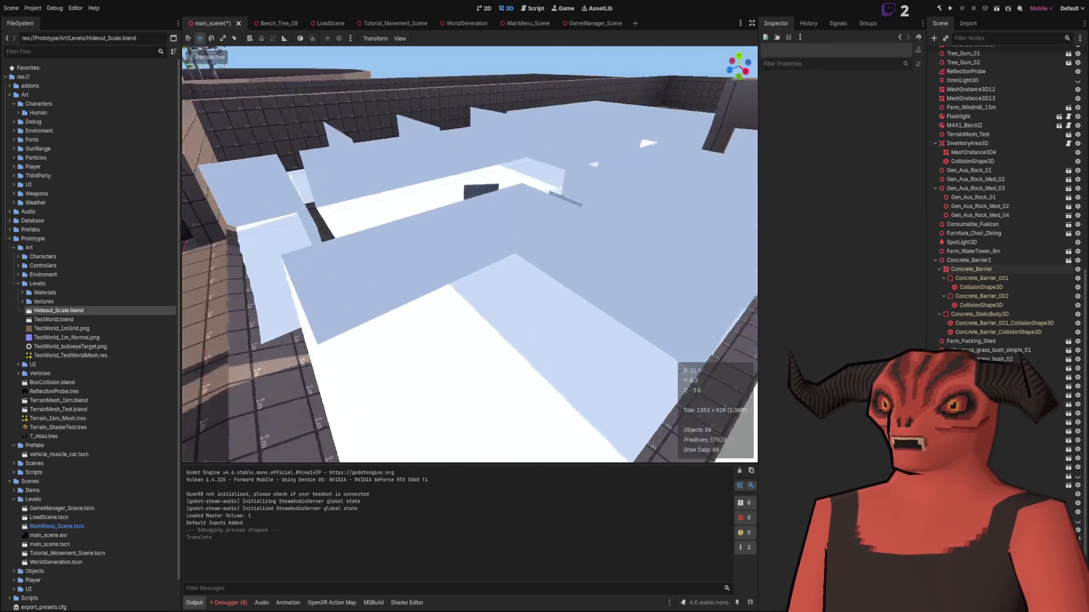
key(s)
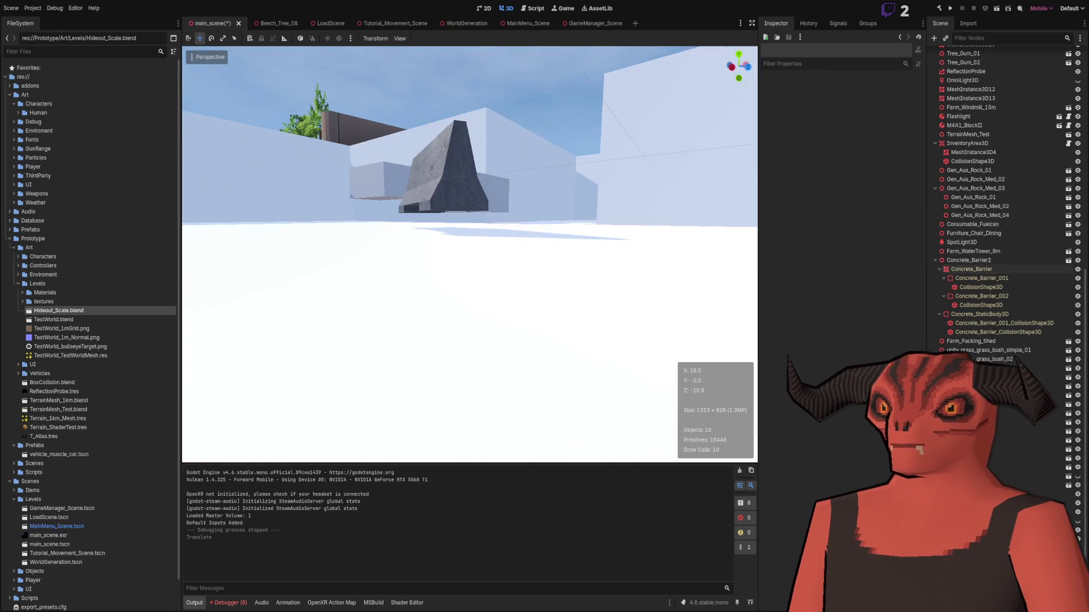
click(461, 183)
drag(438, 158, 435, 169)
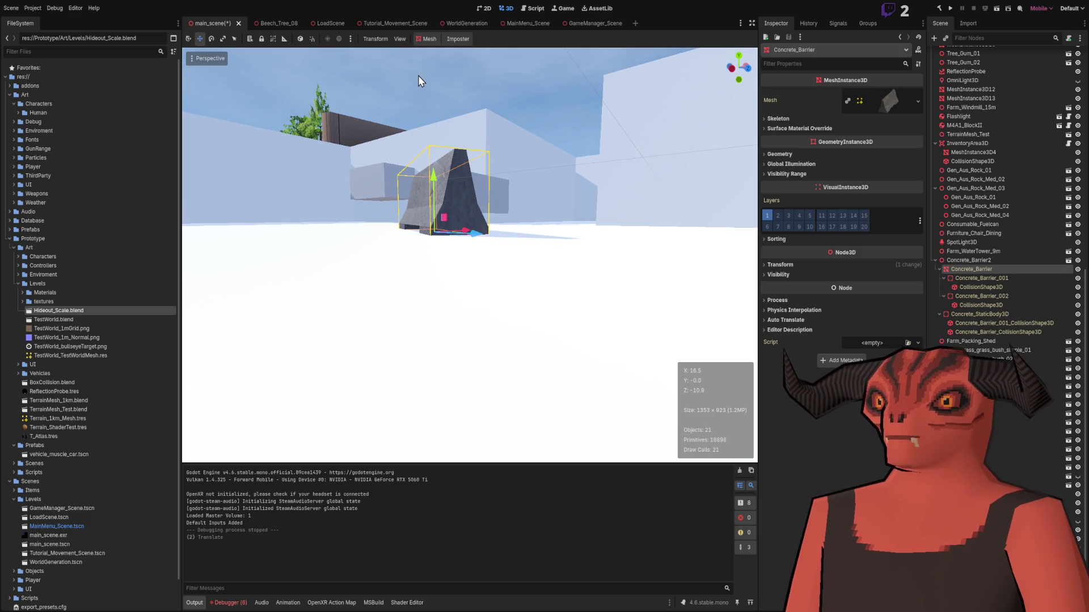
click(417, 76)
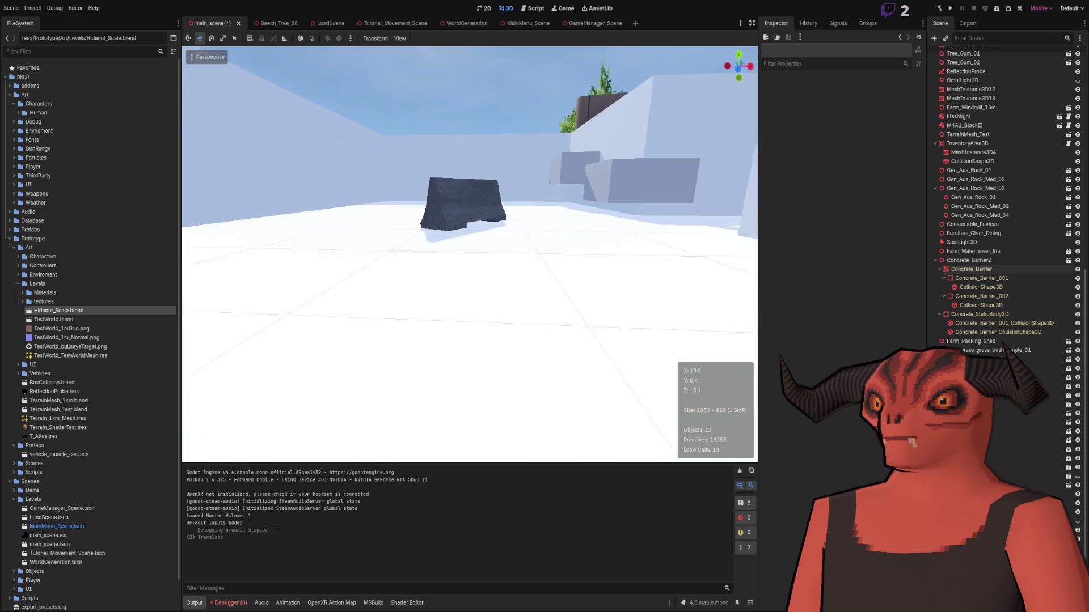
- Reselect the concrete barrier and inspect it from near and far
key(s)
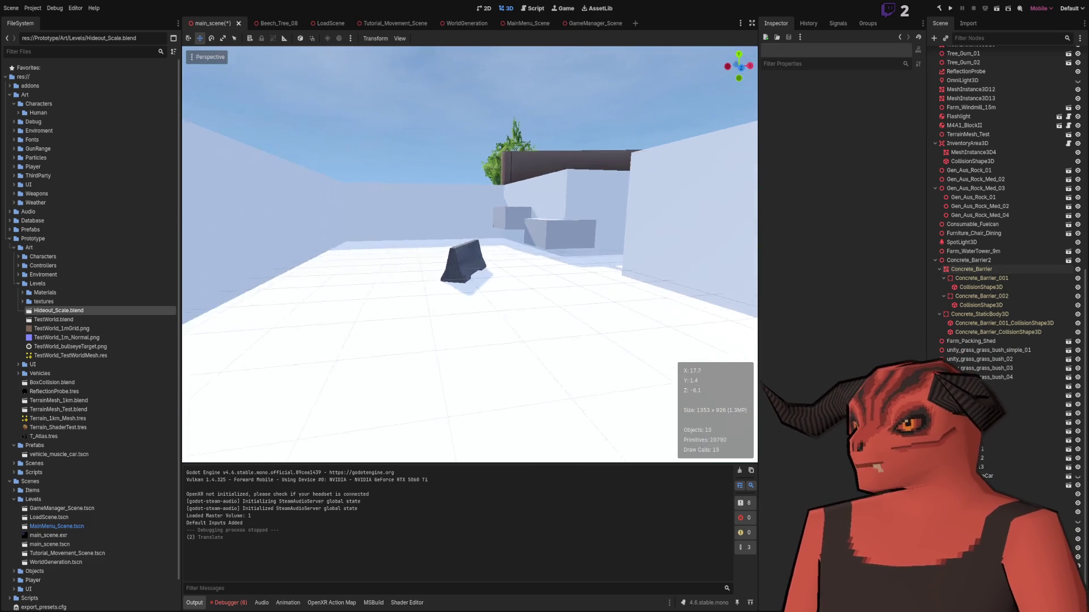
key(w)
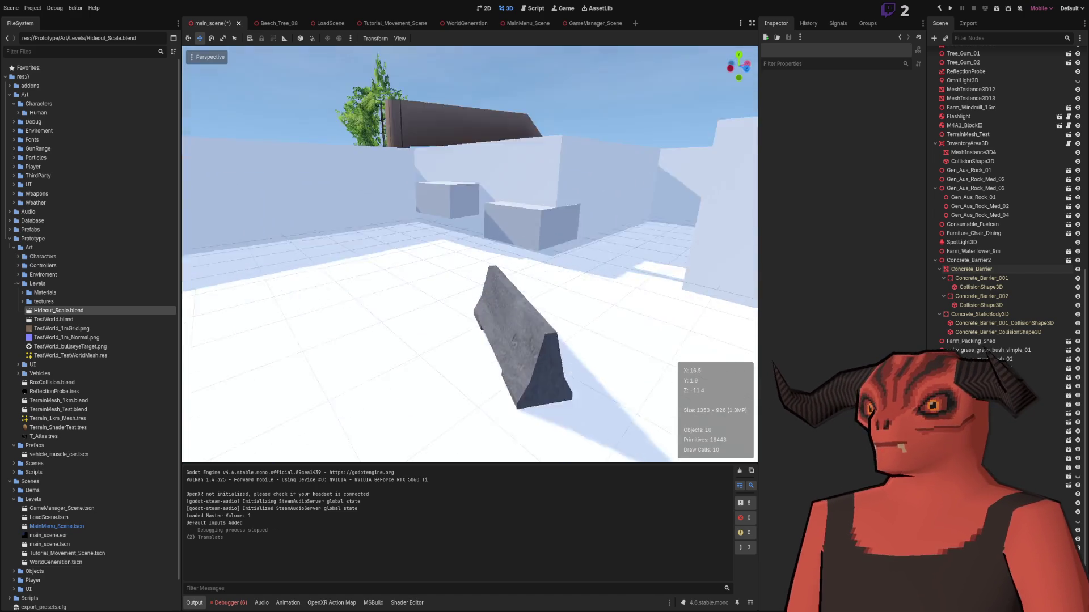
click(403, 165)
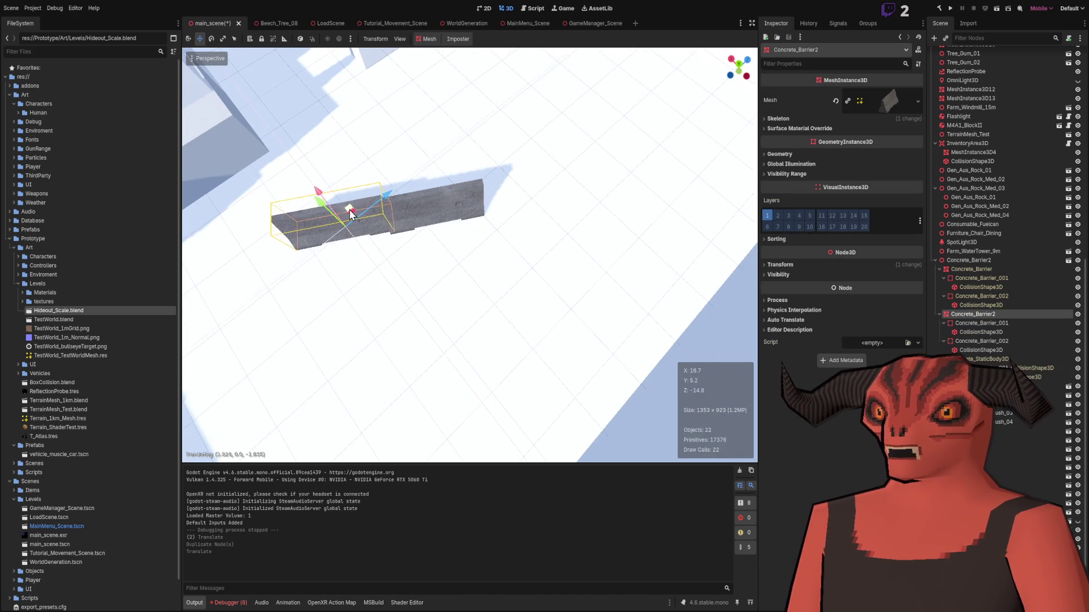
key(w)
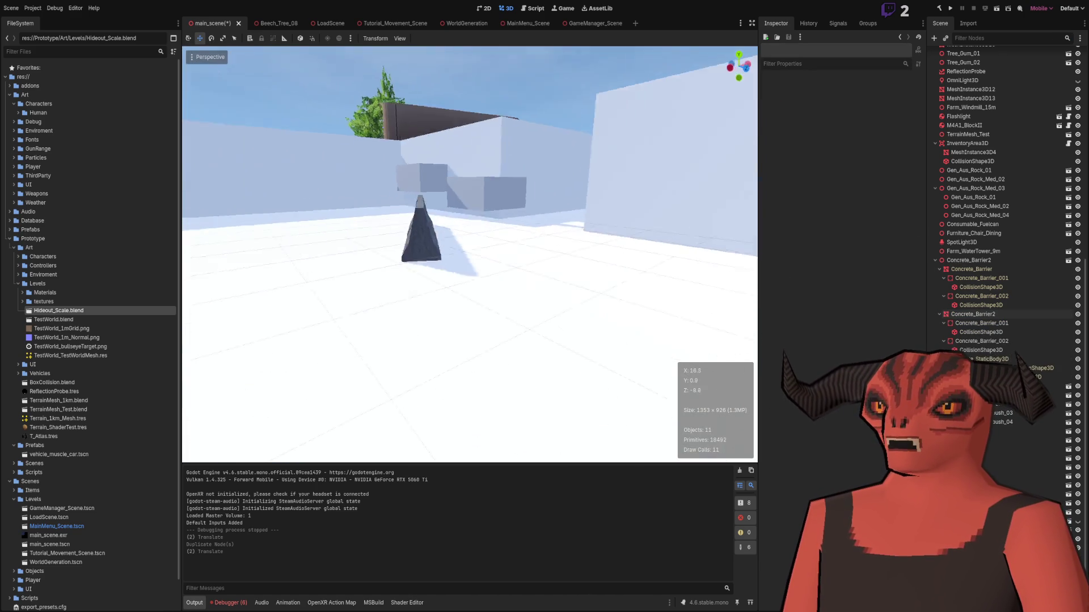
key(w)
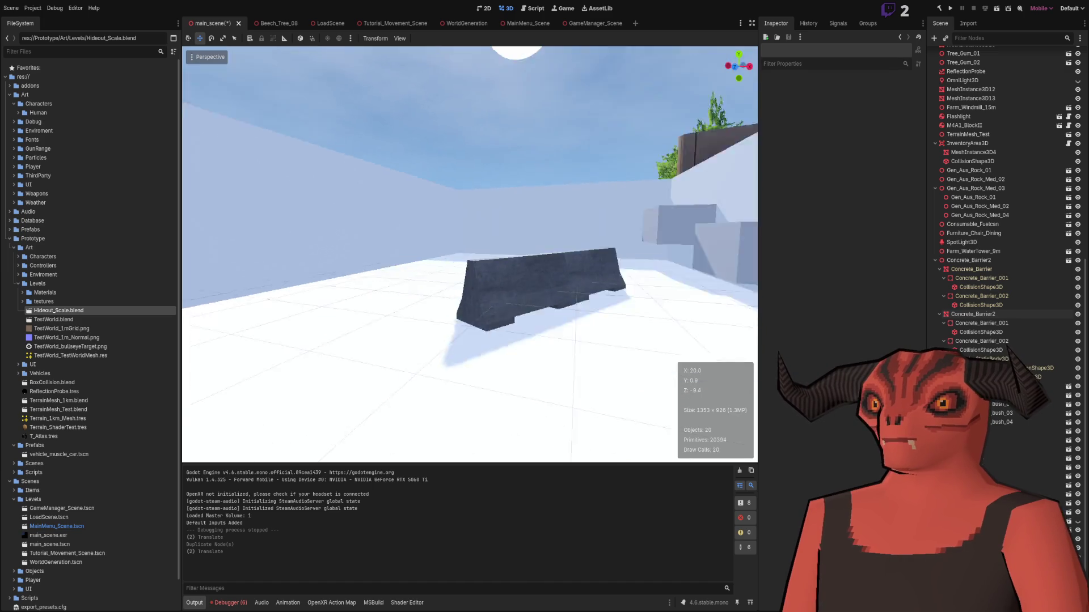
key(s)
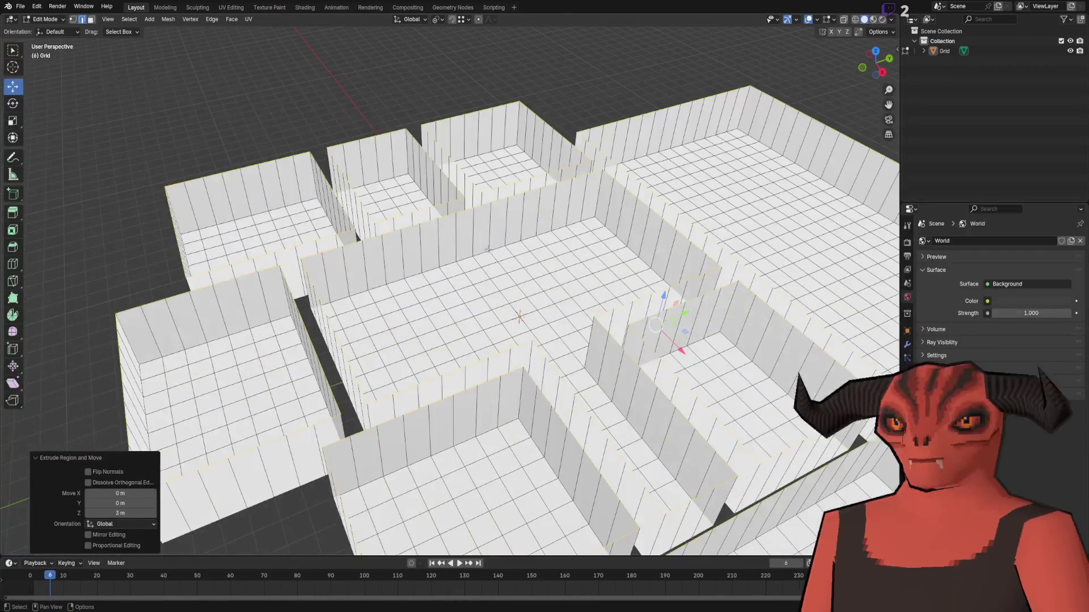
- Delete the top face row and an extra face column from the floor plan
drag(488, 250, 460, 301)
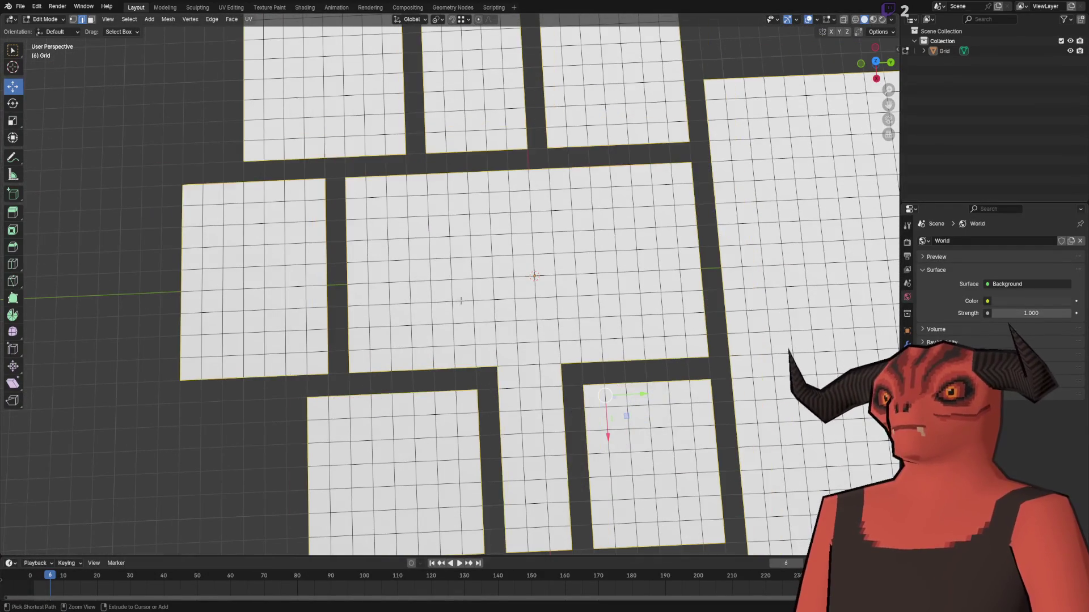
scroll(462, 290, down, 5)
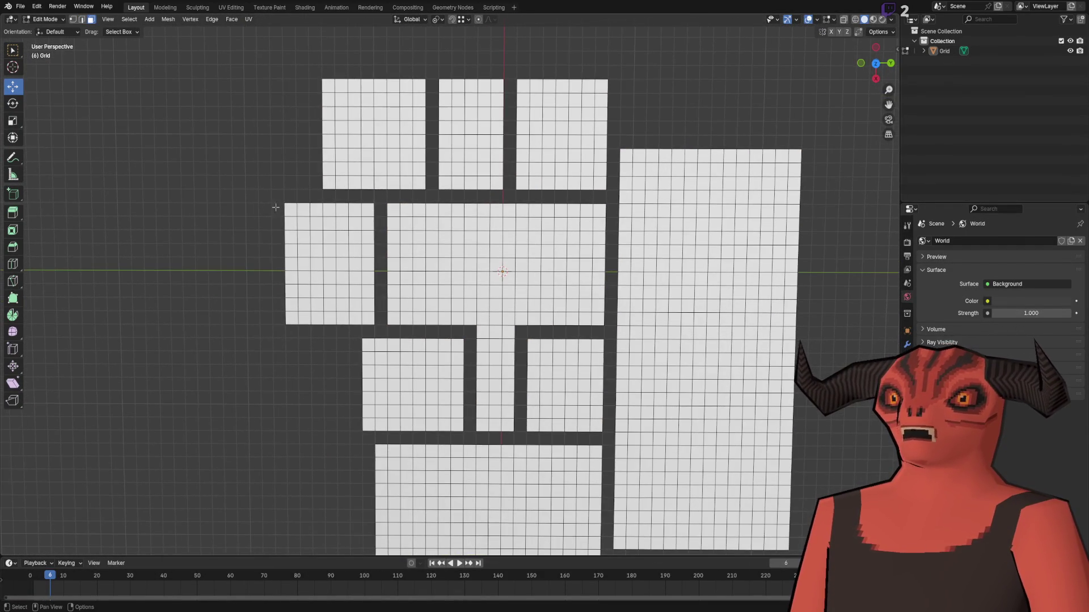
drag(611, 227, 603, 231)
key(x)
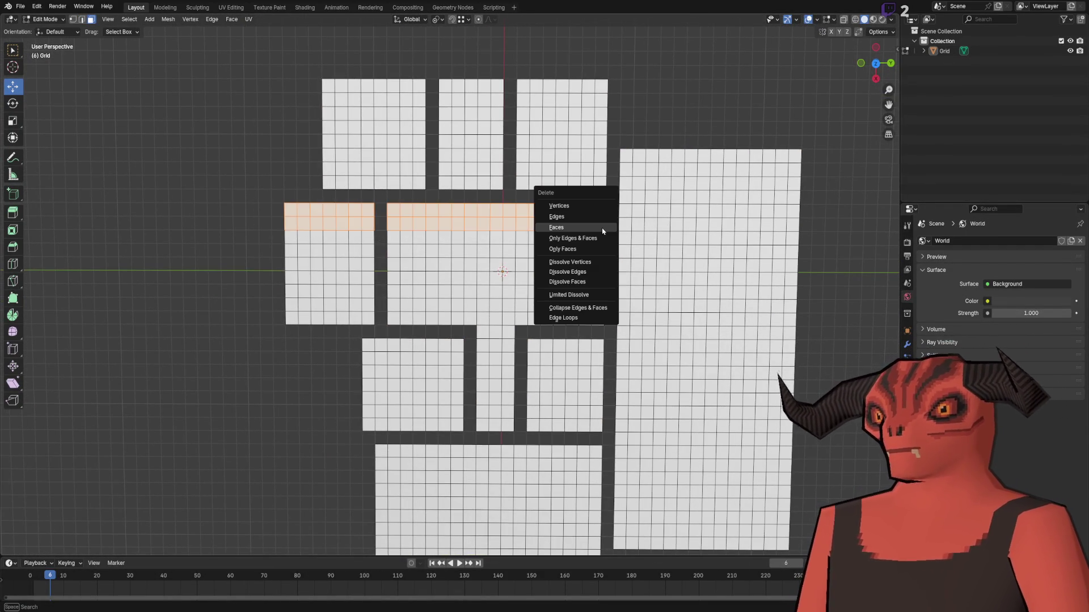
click(603, 231)
scroll(292, 243, up, 3)
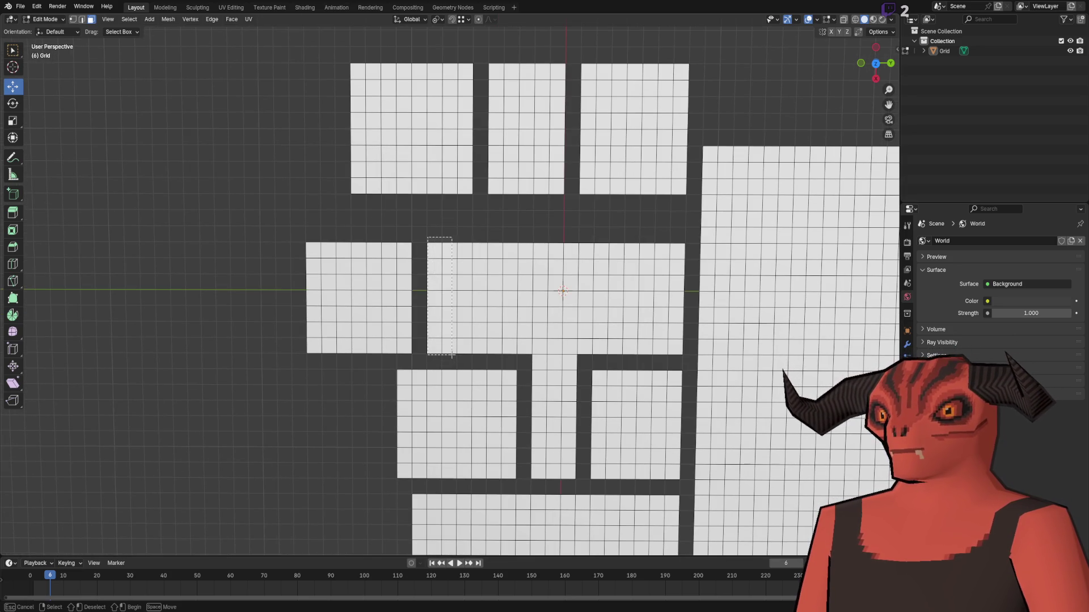
key(x)
click(544, 345)
- Shift the left room about 2 m inward and the top three rooms about 2 m down
mouse_move(264, 240)
mouse_down()
mouse_move(474, 359)
mouse_move(435, 341)
mouse_up()
drag(395, 299, 427, 299)
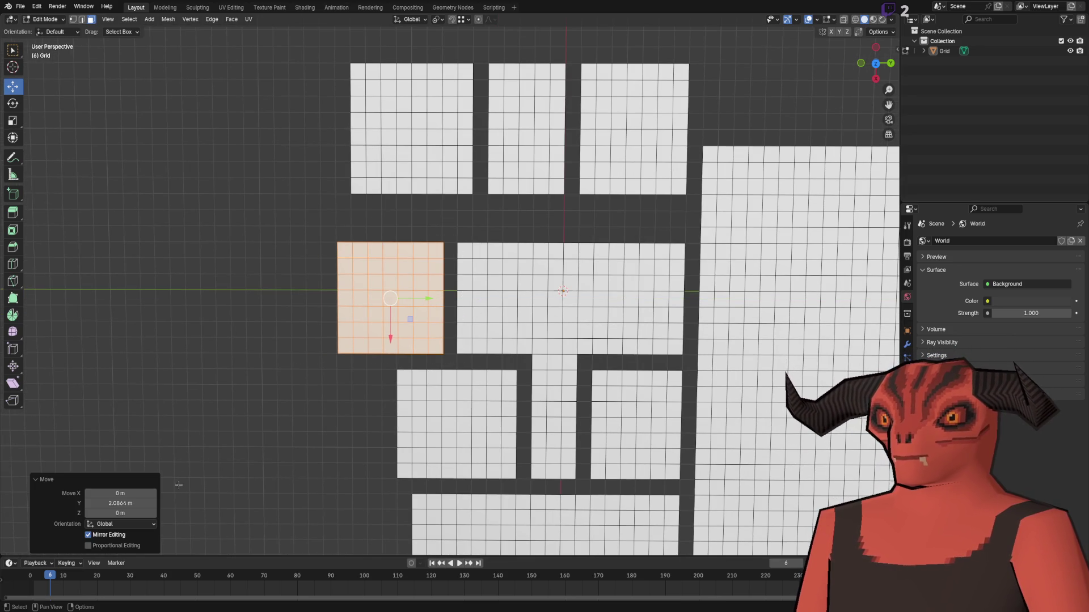
mouse_move(145, 123)
mouse_down()
mouse_move(656, 264)
mouse_move(639, 311)
mouse_up()
drag(466, 277, 465, 310)
mouse_move(231, 161)
mouse_down()
mouse_move(643, 202)
mouse_move(643, 220)
mouse_up()
mouse_move(689, 133)
mouse_down()
mouse_move(158, 208)
mouse_move(158, 223)
mouse_up()
click(291, 172)
mouse_move(292, 170)
mouse_down()
mouse_move(417, 229)
mouse_move(420, 280)
mouse_up()
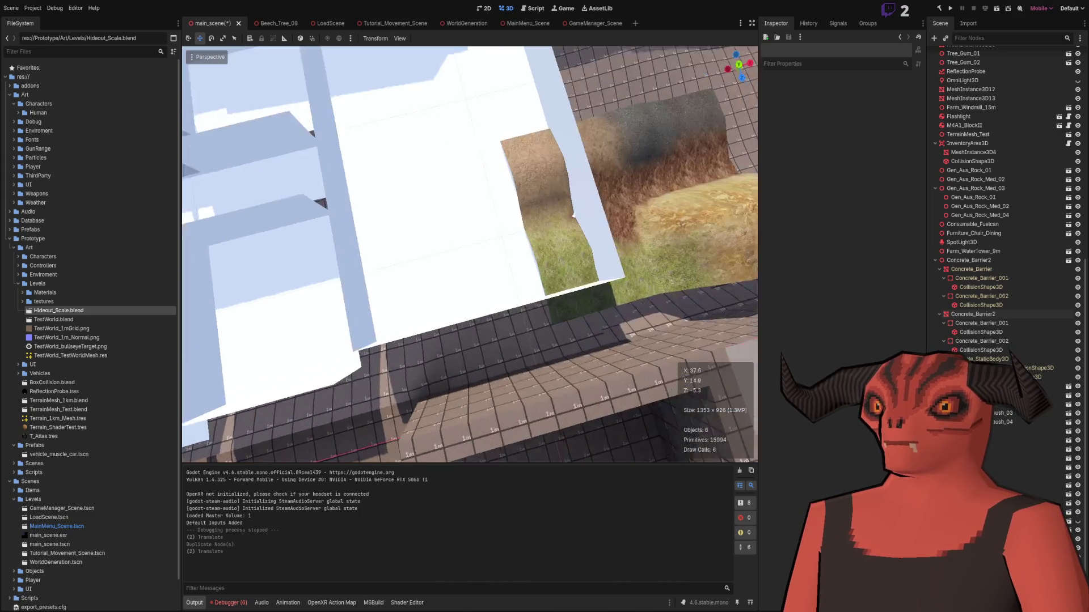
scroll(533, 238, down, 5)
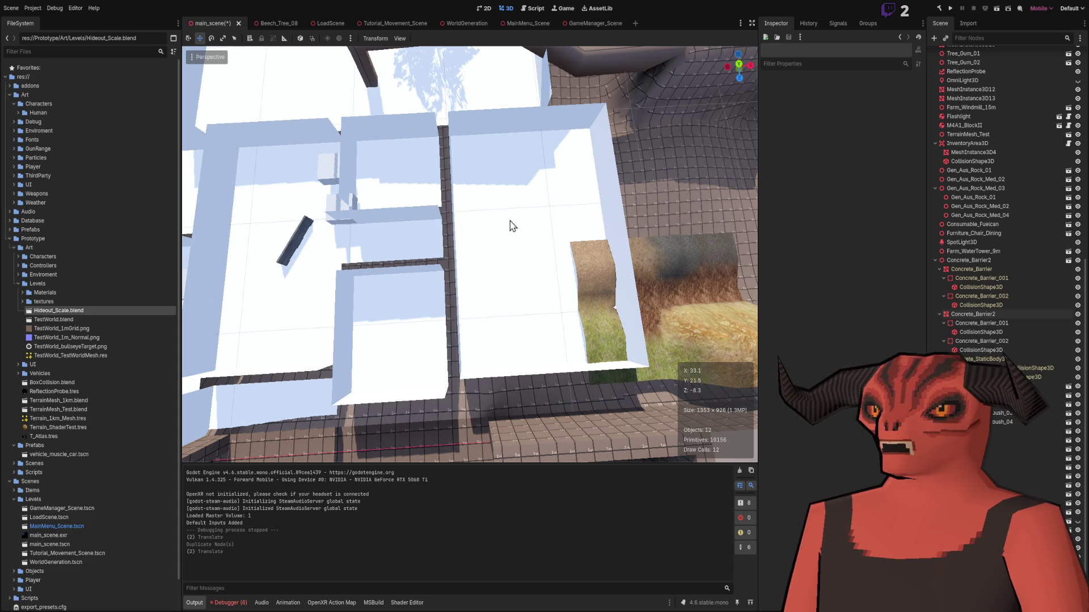
scroll(453, 248, up, 4)
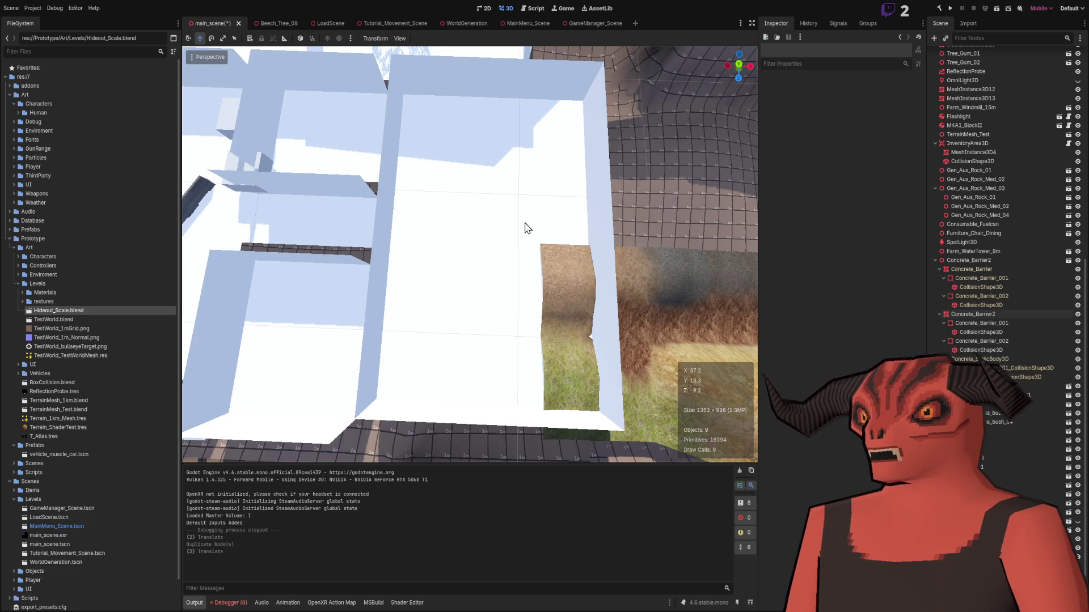
drag(468, 224, 556, 331)
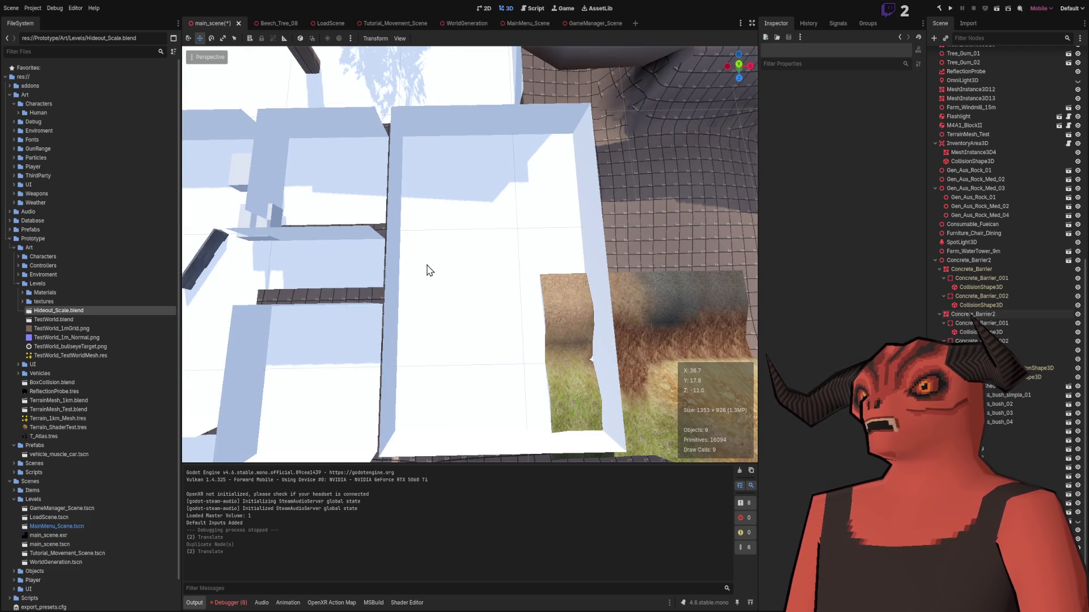
drag(509, 178, 364, 335)
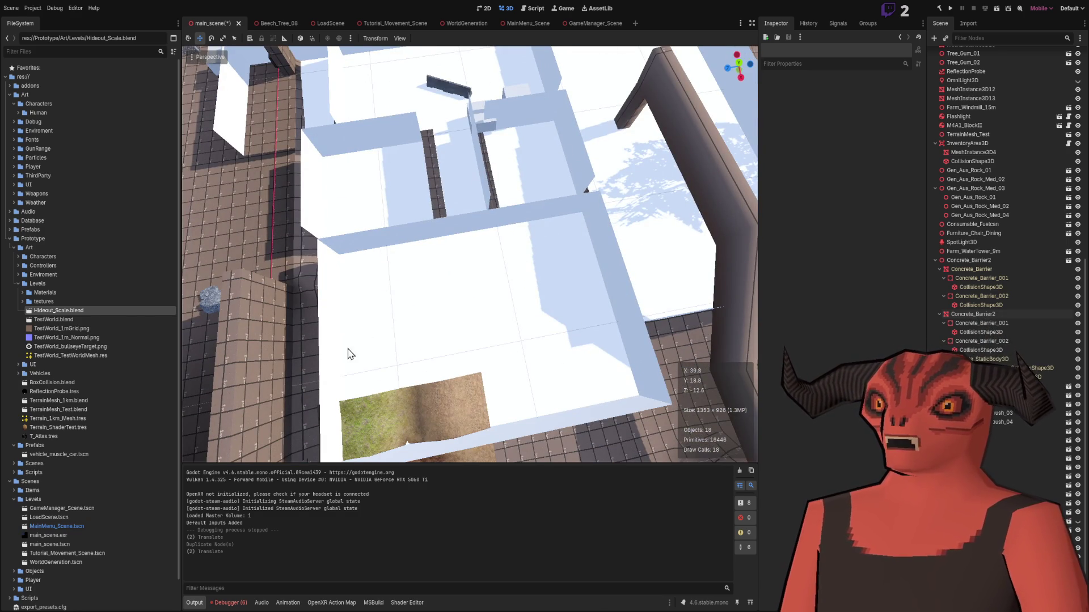
drag(531, 236, 475, 157)
scroll(475, 156, down, 5)
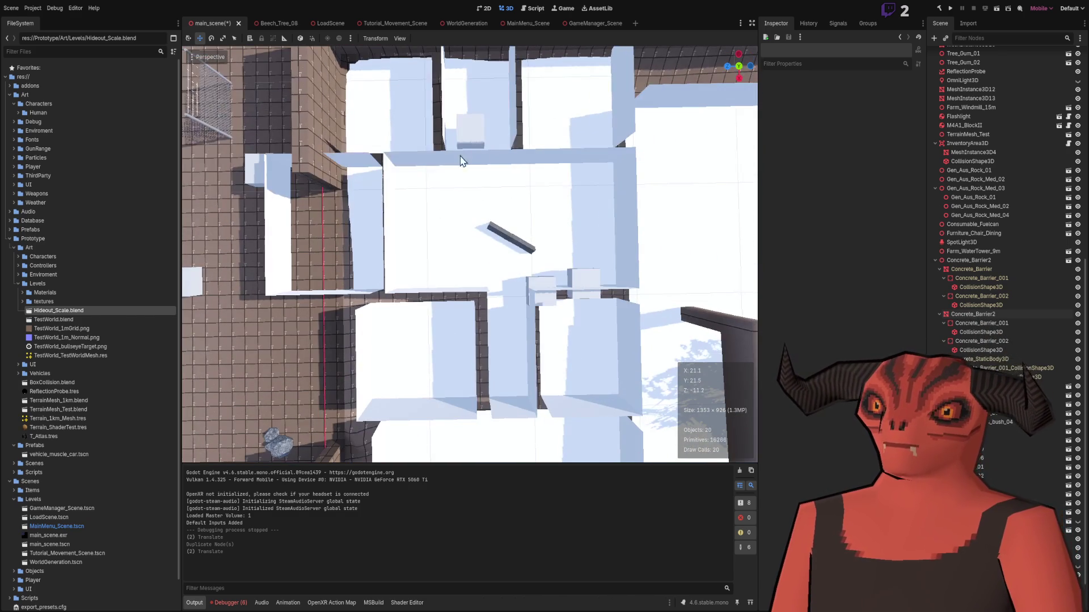
drag(462, 334, 462, 335)
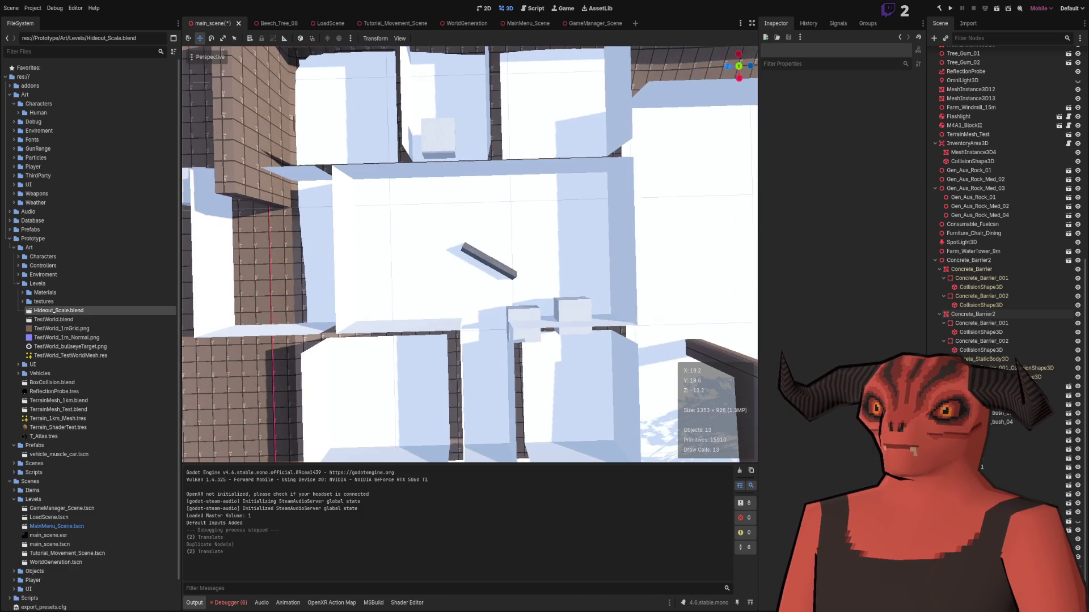
drag(517, 227, 378, 310)
drag(660, 206, 660, 207)
drag(527, 225, 527, 226)
- Delete the bottom row of faces from a floor panel
key(ctrl+s)
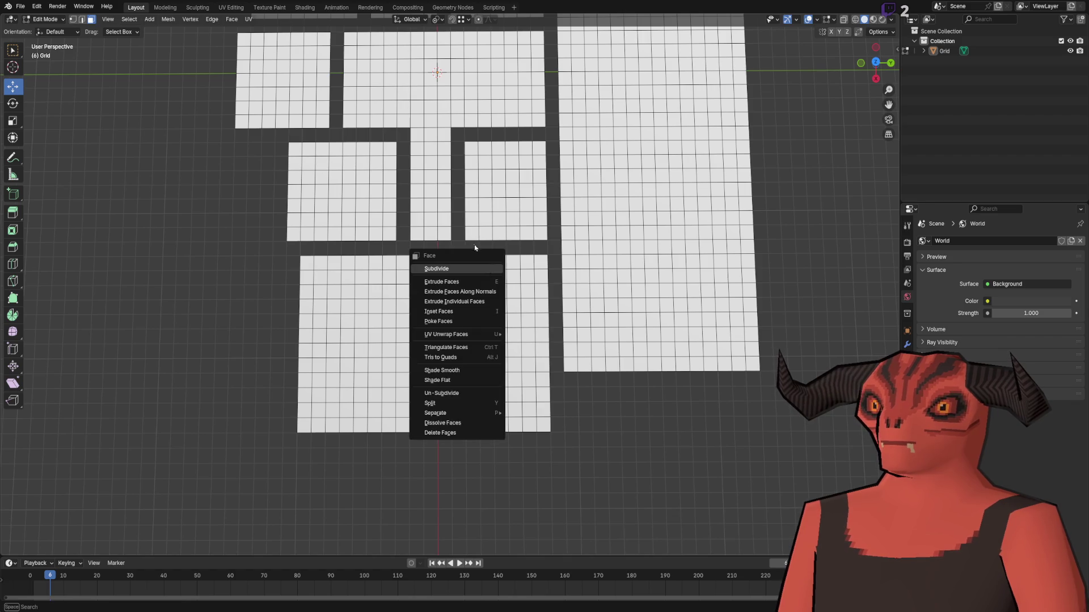
scroll(334, 271, up, 5)
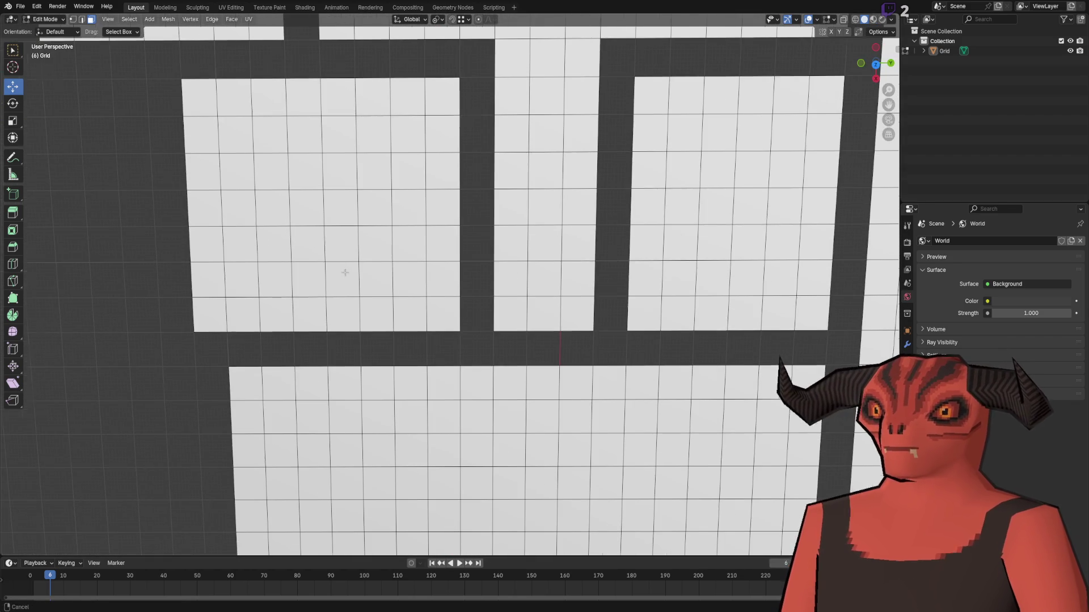
drag(450, 320, 450, 320)
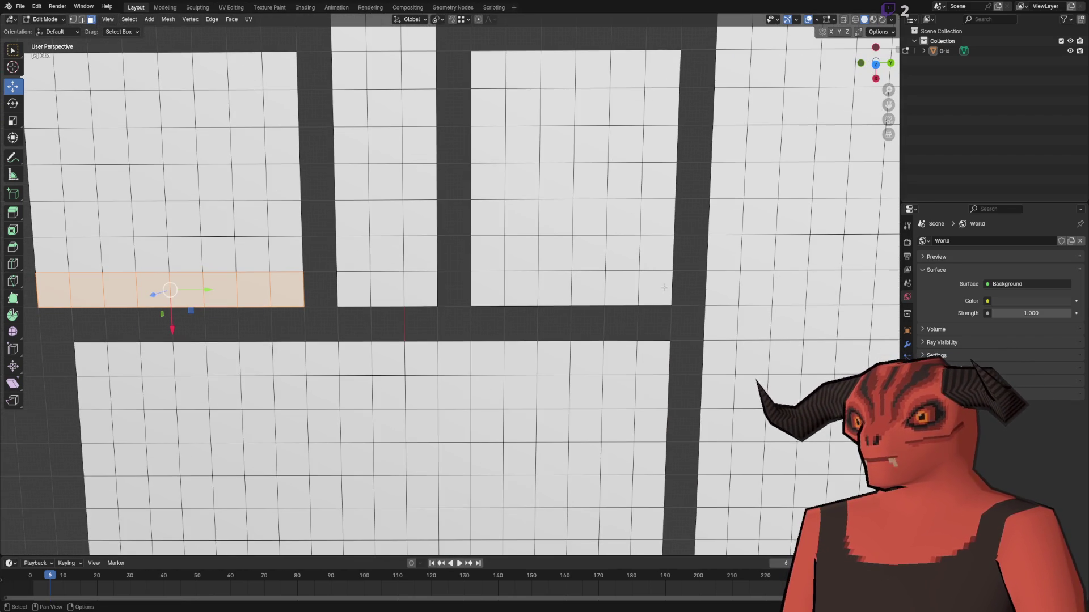
drag(25, 282, 25, 282)
key(x)
key(f)
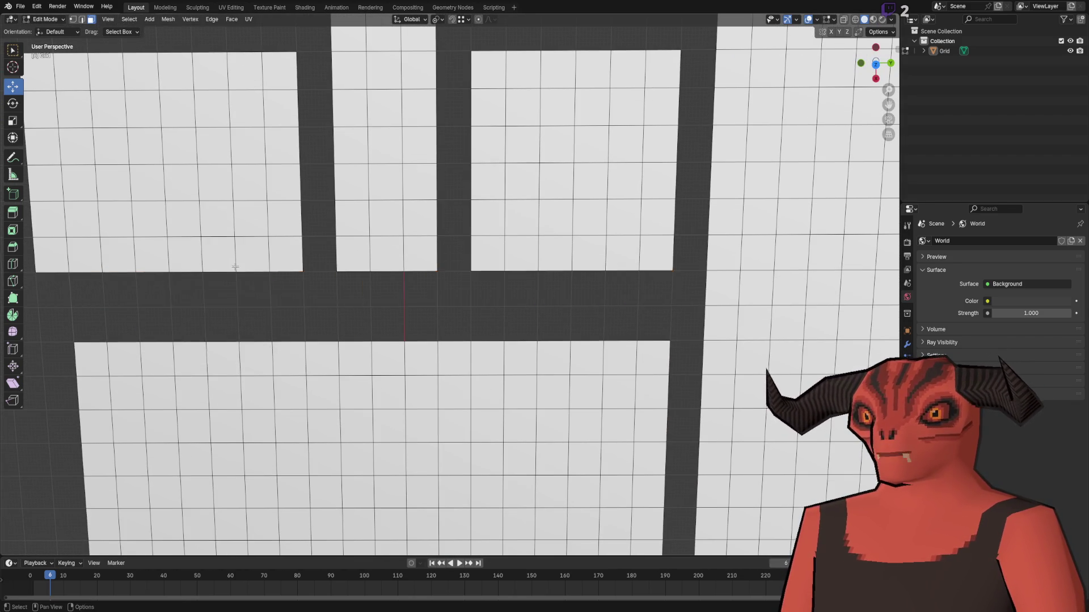
scroll(335, 232, down, 4)
scroll(251, 226, down, 6)
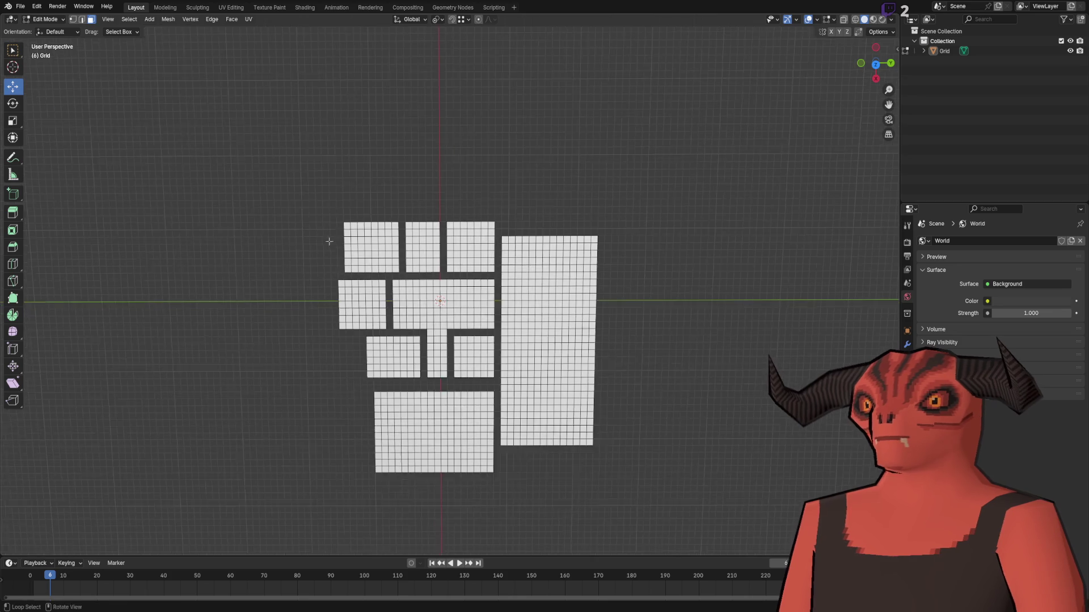
scroll(370, 249, up, 4)
- Delete the middle-left panel's left face column and save Hideout_Scale.blend
drag(370, 248, 397, 210)
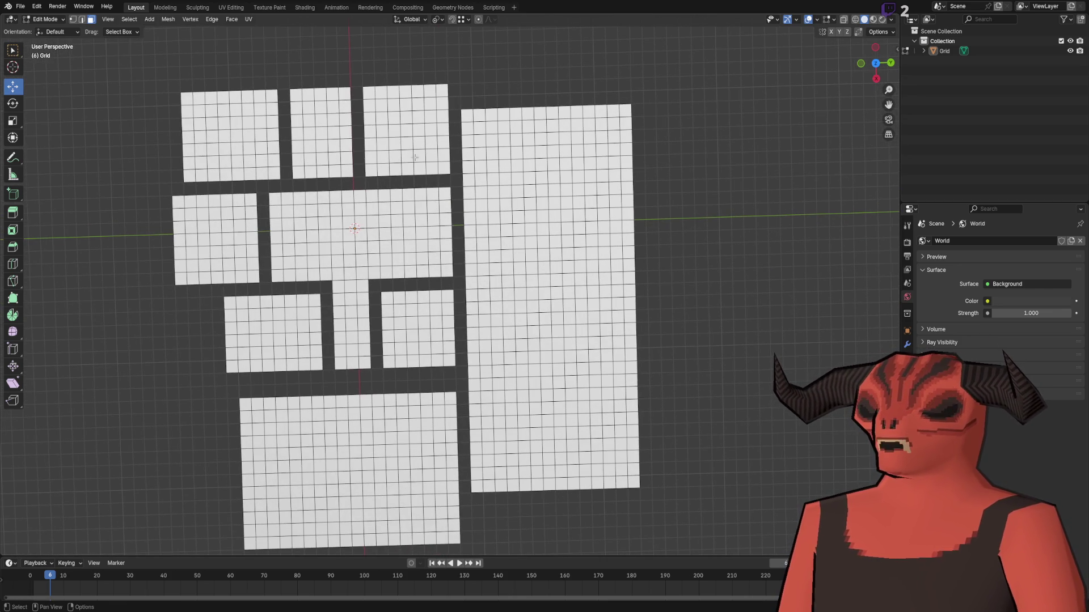
scroll(415, 157, up, 4)
mouse_move(211, 146)
mouse_down()
mouse_move(360, 352)
mouse_move(325, 350)
mouse_up()
scroll(325, 351, down, 5)
drag(230, 206, 306, 420)
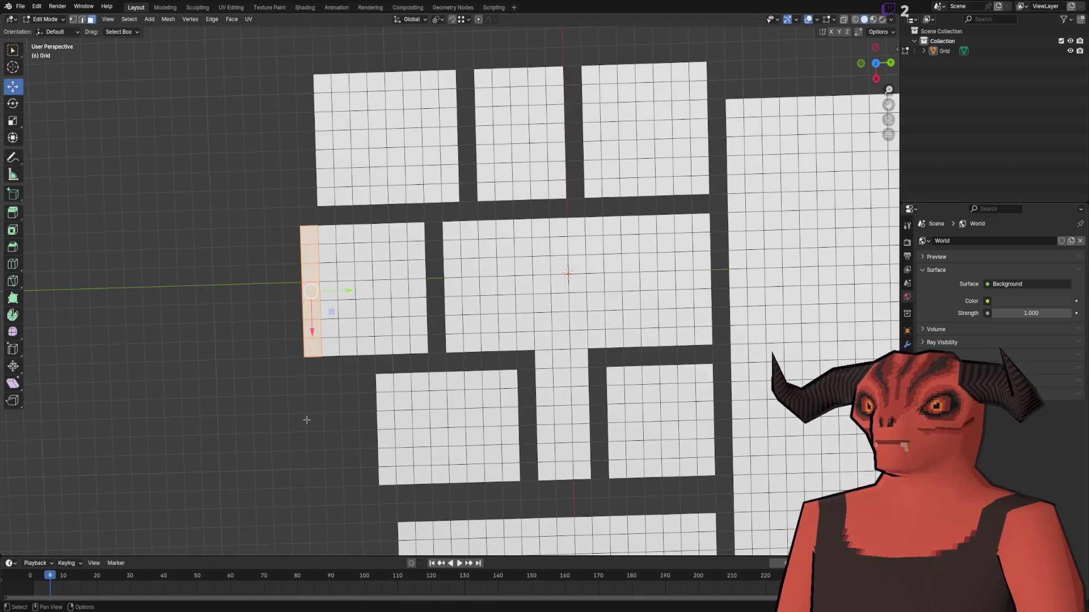
key(x)
click(301, 391)
scroll(355, 246, down, 6)
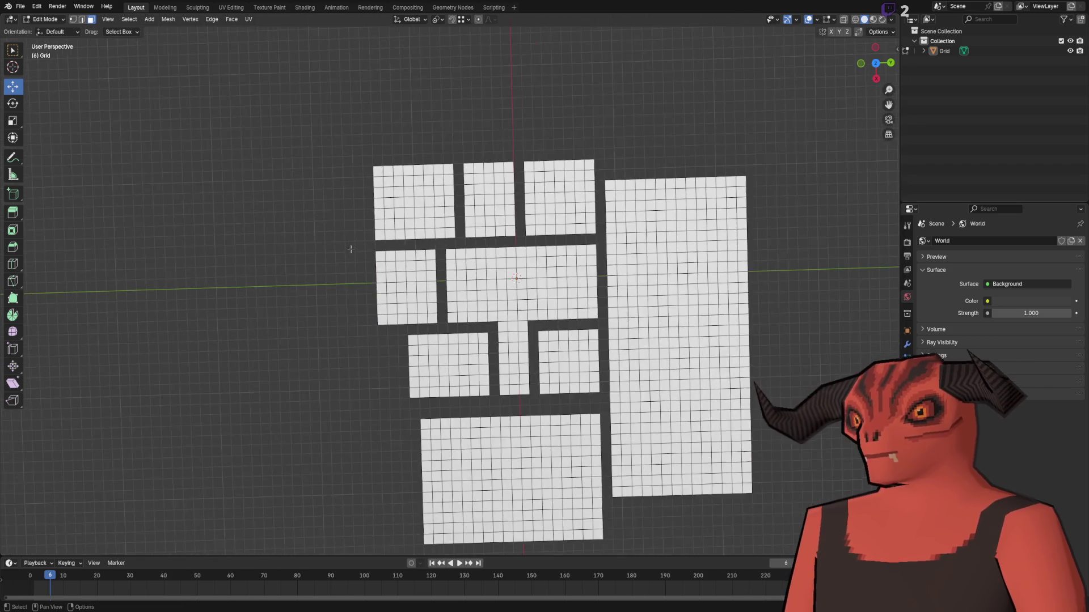
scroll(360, 270, up, 4)
key(ctrl+s)
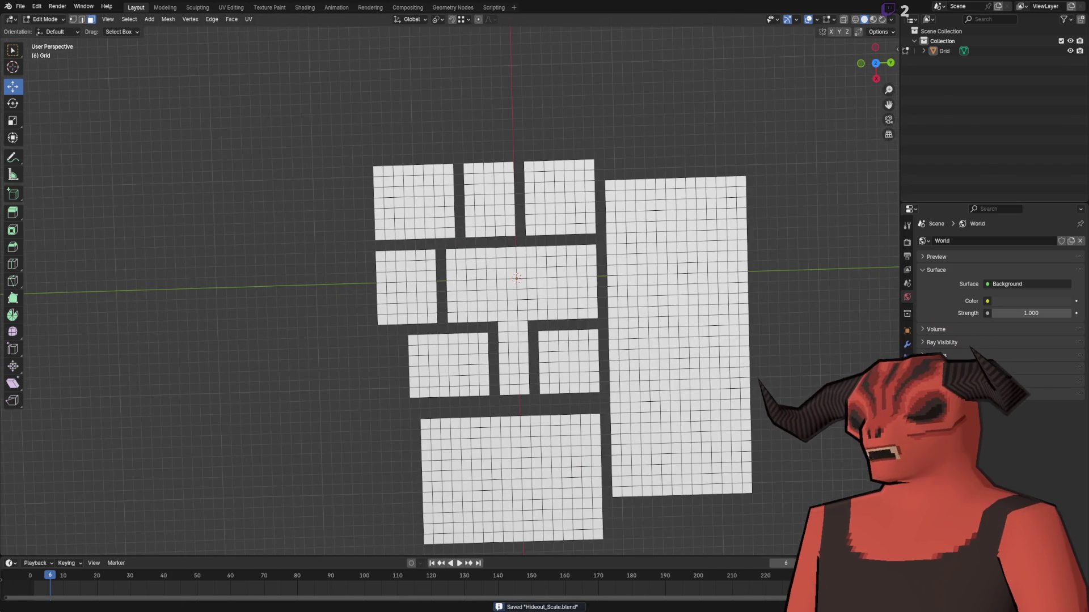
key(alt+Tab)
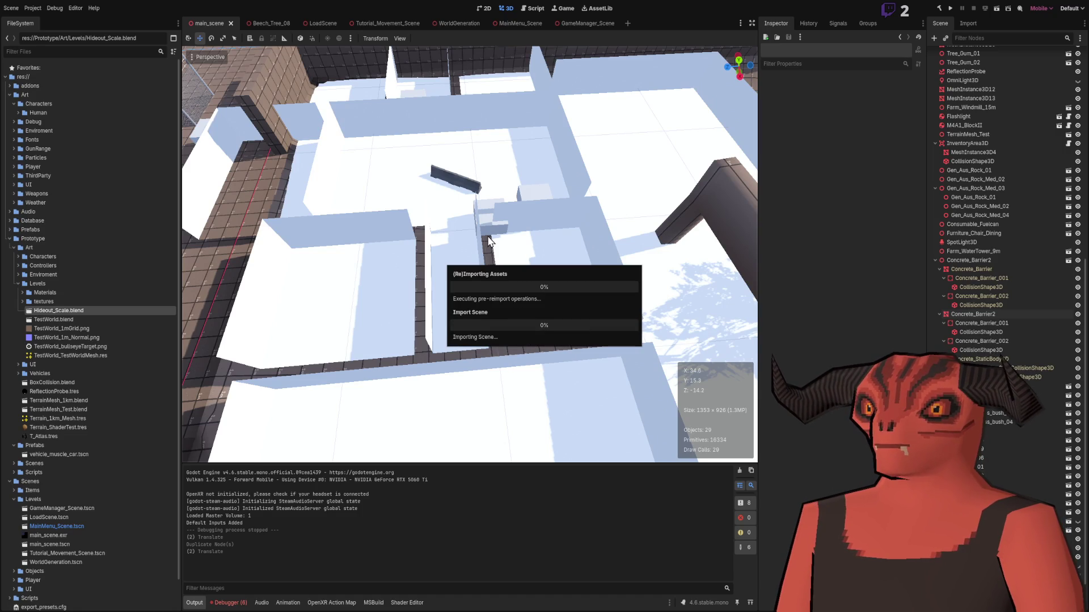
- Fly over the reimported hideout rooms to inspect the central concrete barrier
scroll(489, 241, down, 3)
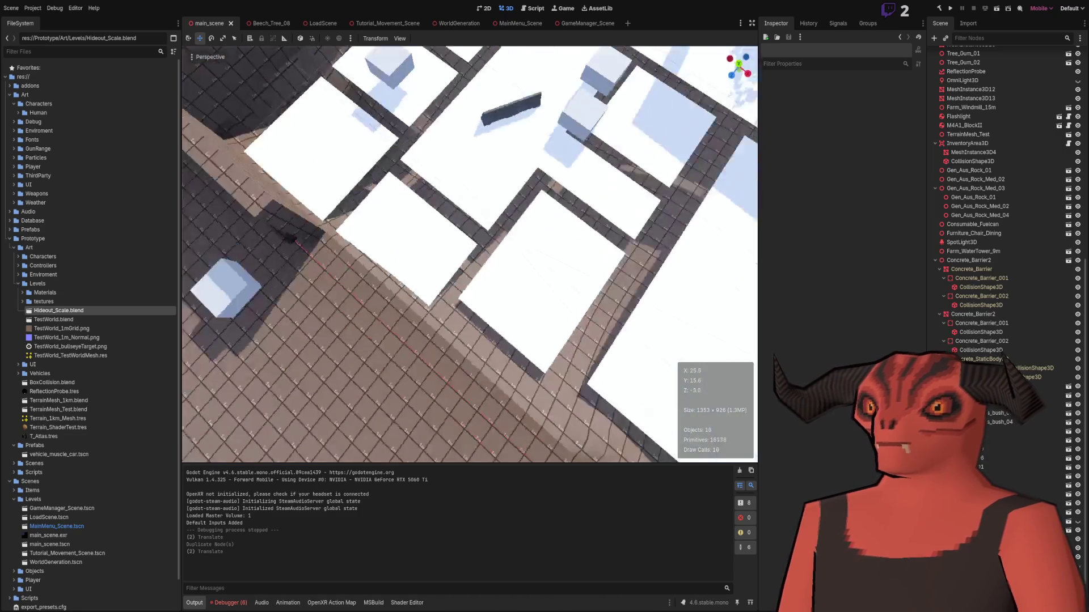
key(w)
key(w)
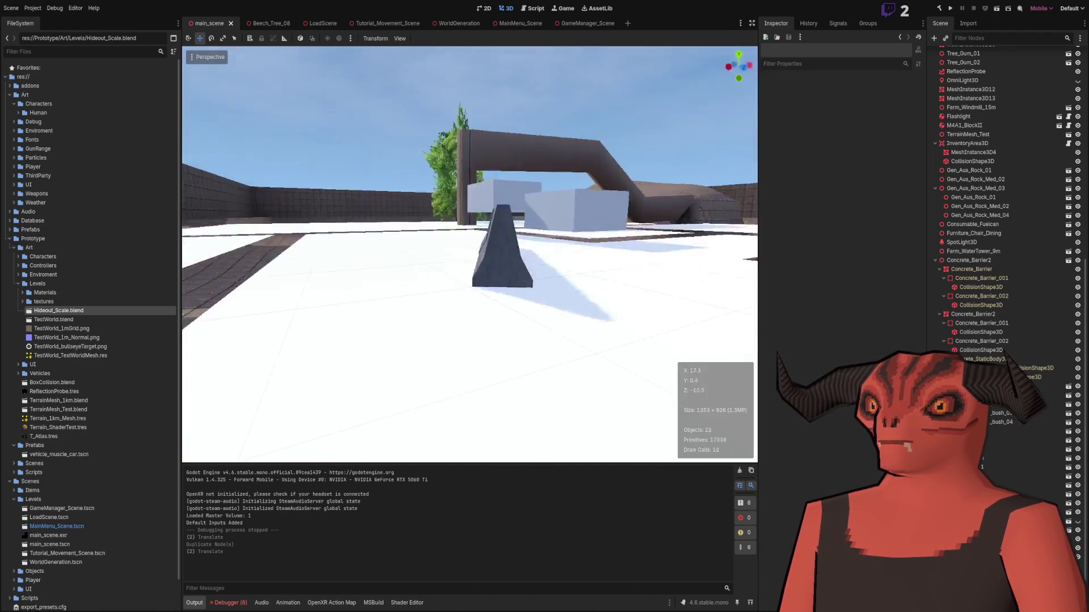
key(e)
key(e)
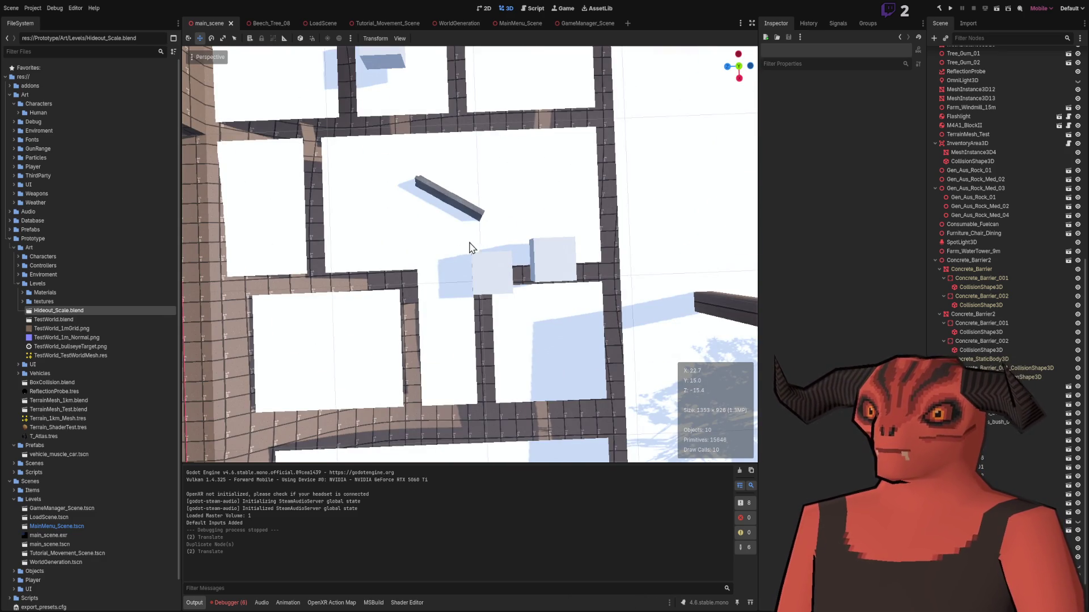
key(q)
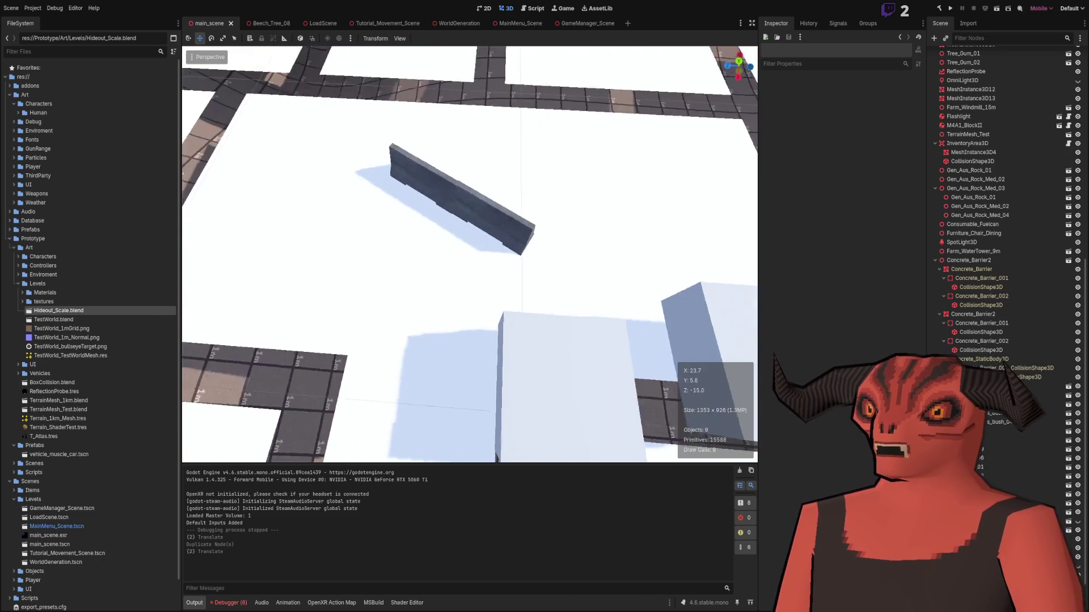
key(e)
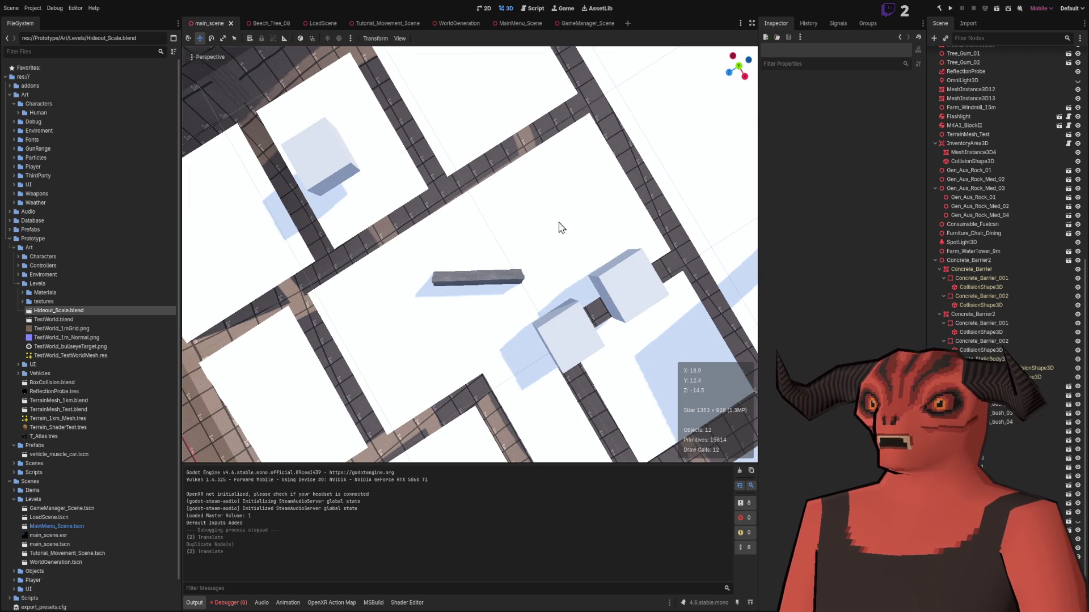
- Delete the overlapping Concrete_Barrier2 and save the scene
key(q)
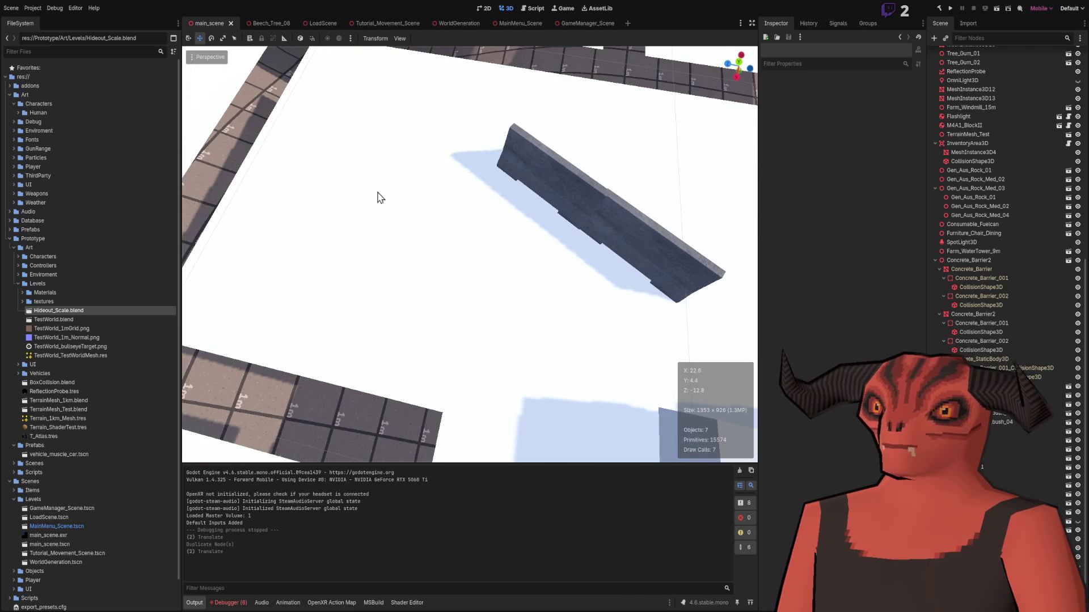
key(e)
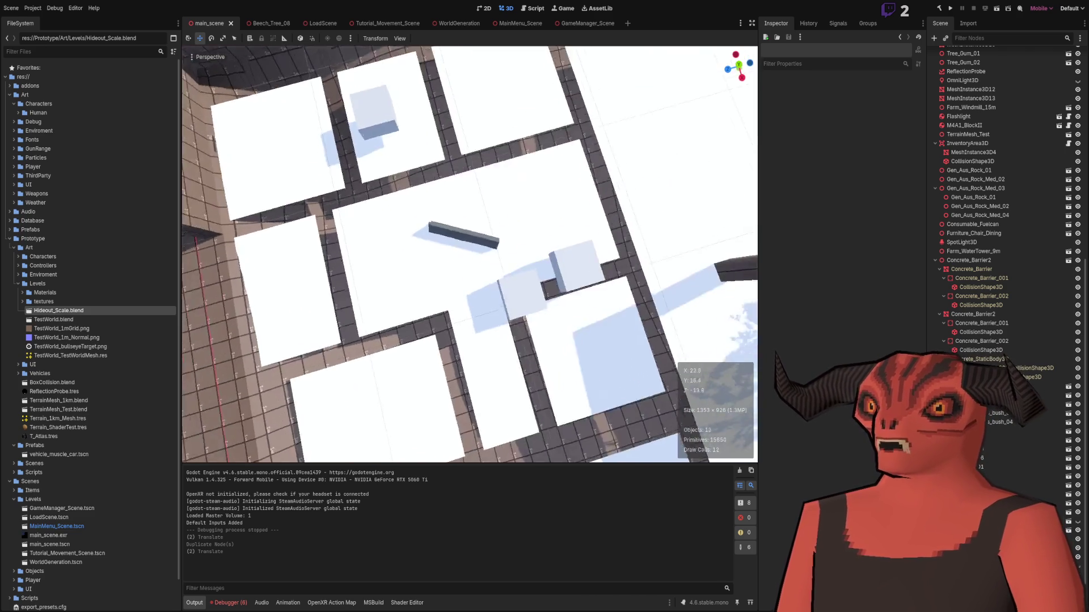
key(q)
drag(410, 213, 487, 206)
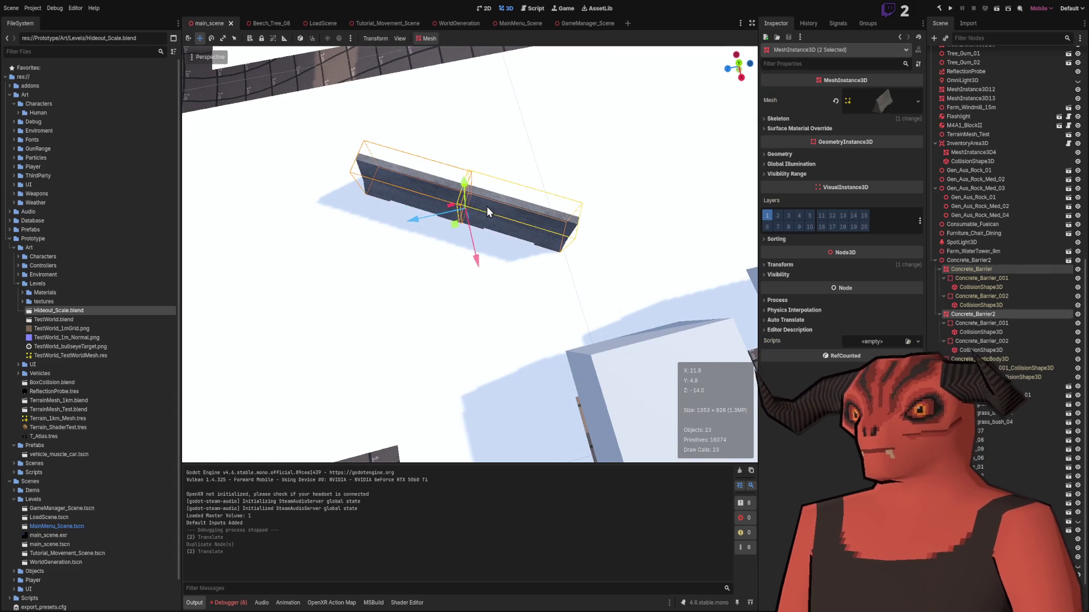
scroll(998, 284, down, 2)
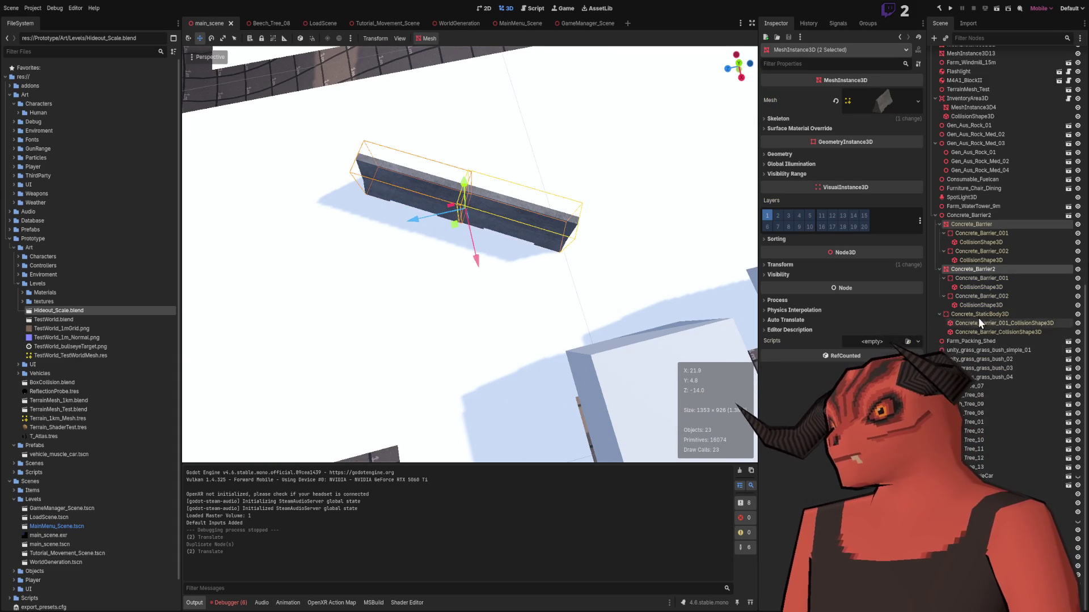
click(964, 224)
key(Delete)
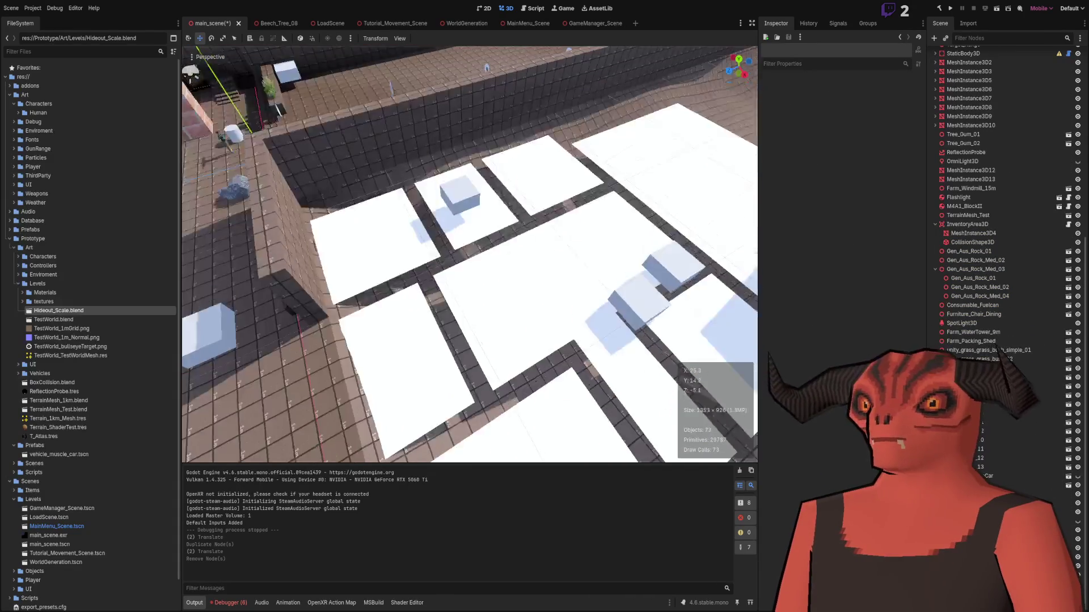
key(ctrl+s)
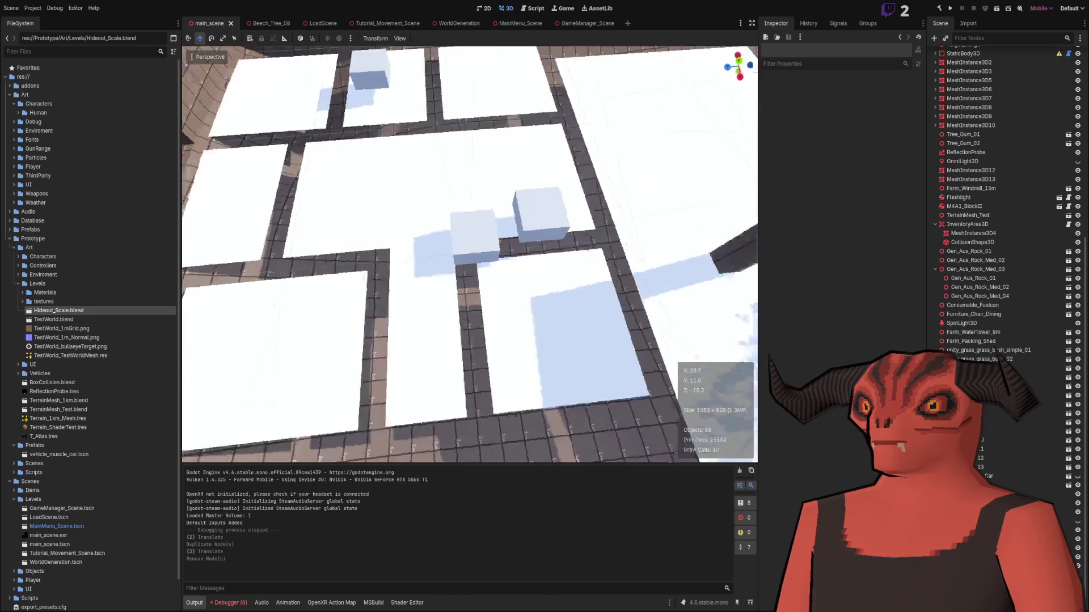
key(s)
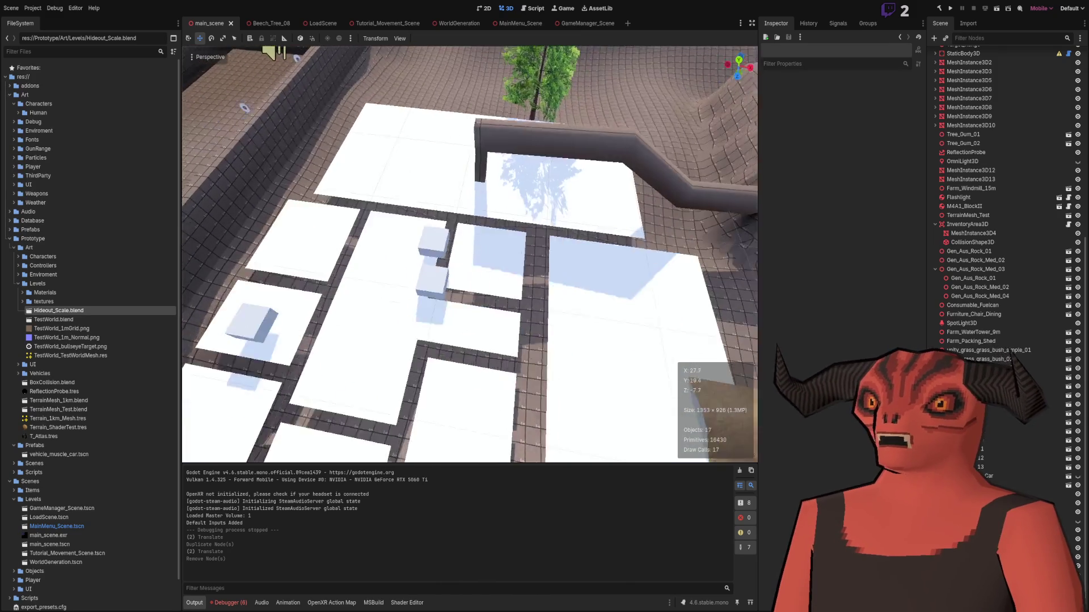